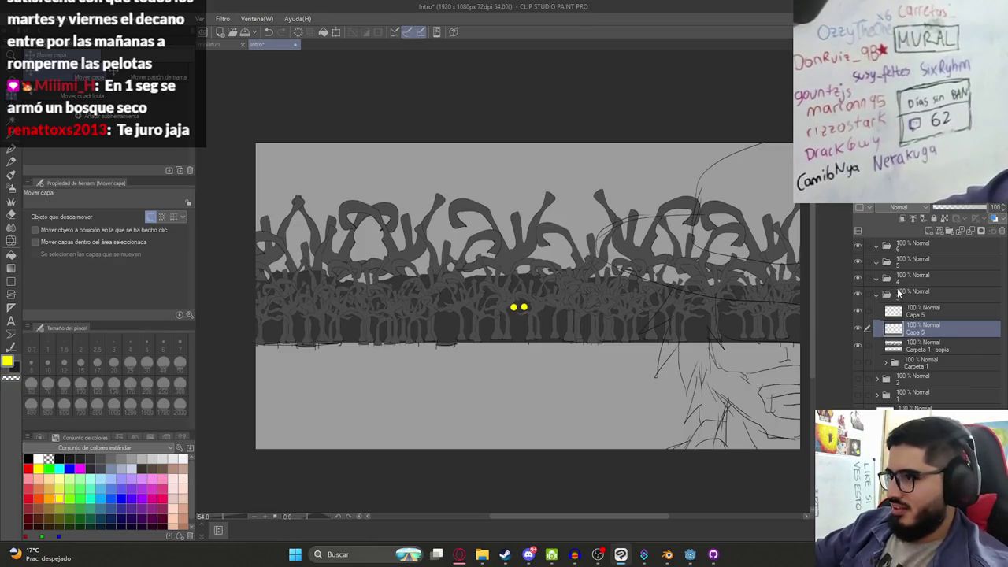
# Group Capa 5 into a new folder, then move the Capa 9 eyes layer into Carpeta 3 and collapse it
pyautogui.click(906, 310)
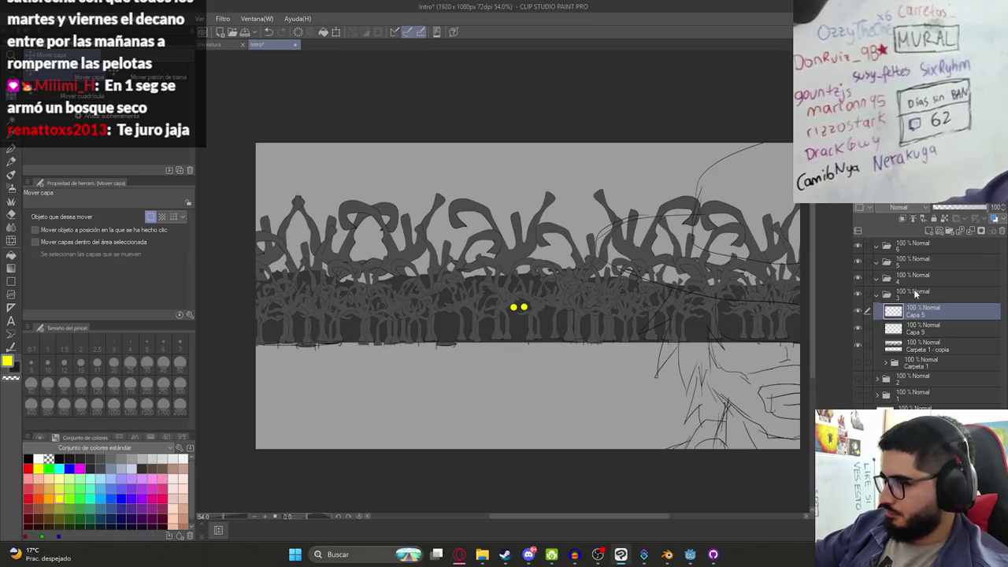
pyautogui.click(876, 294)
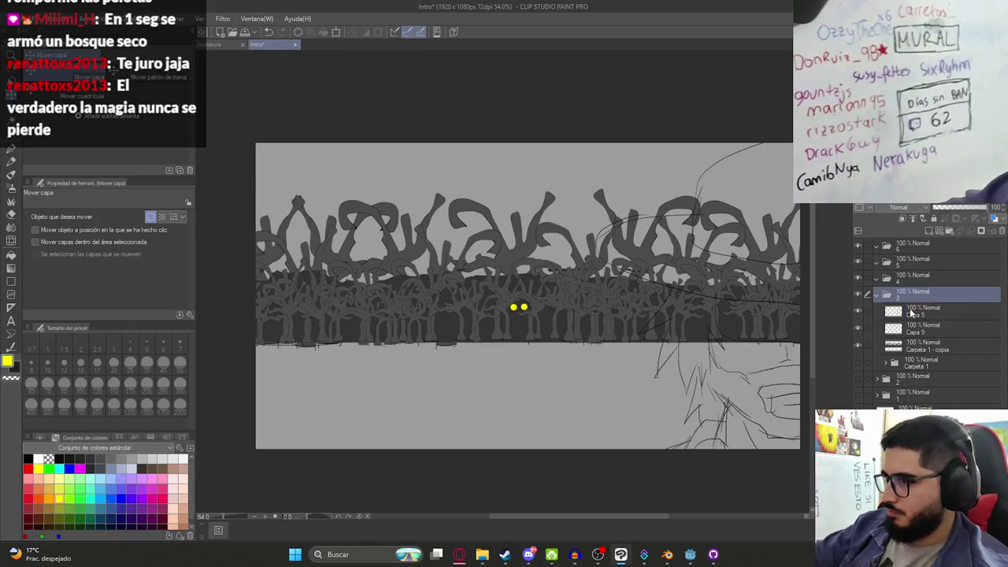
pyautogui.click(870, 315)
pyautogui.click(950, 231)
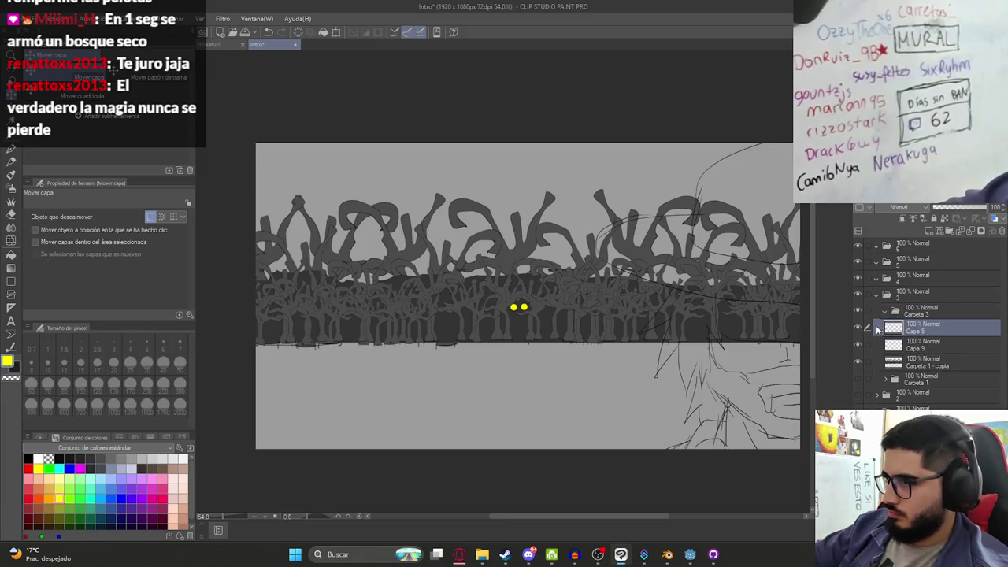
pyautogui.click(859, 327)
pyautogui.click(858, 327)
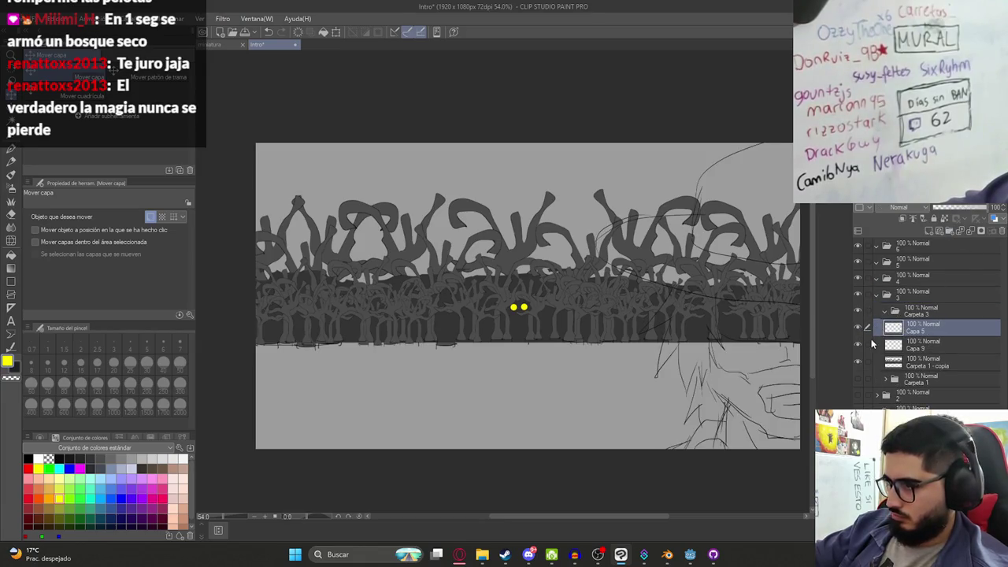
pyautogui.click(927, 347)
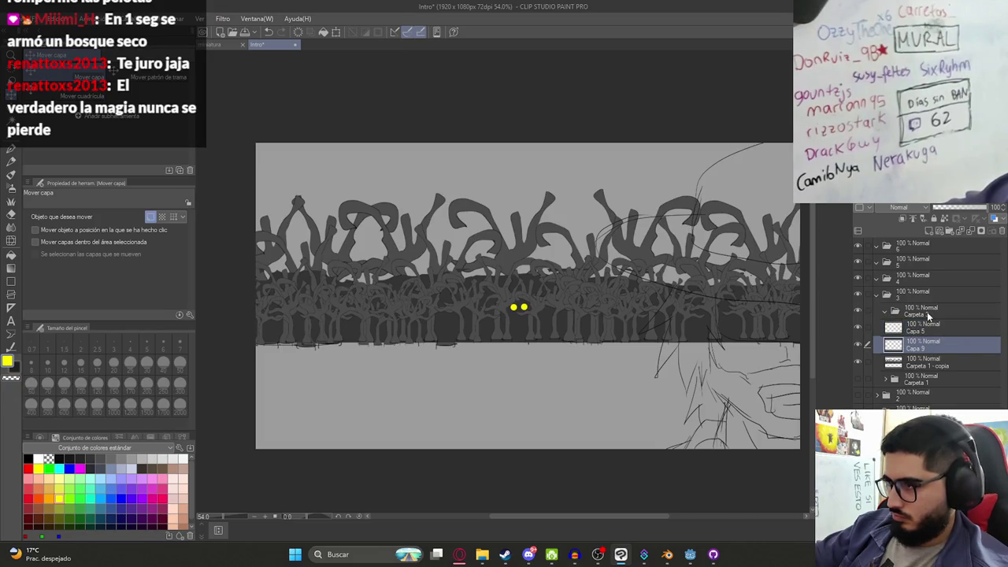
pyautogui.moveTo(927, 315); pyautogui.dragTo(898, 323)
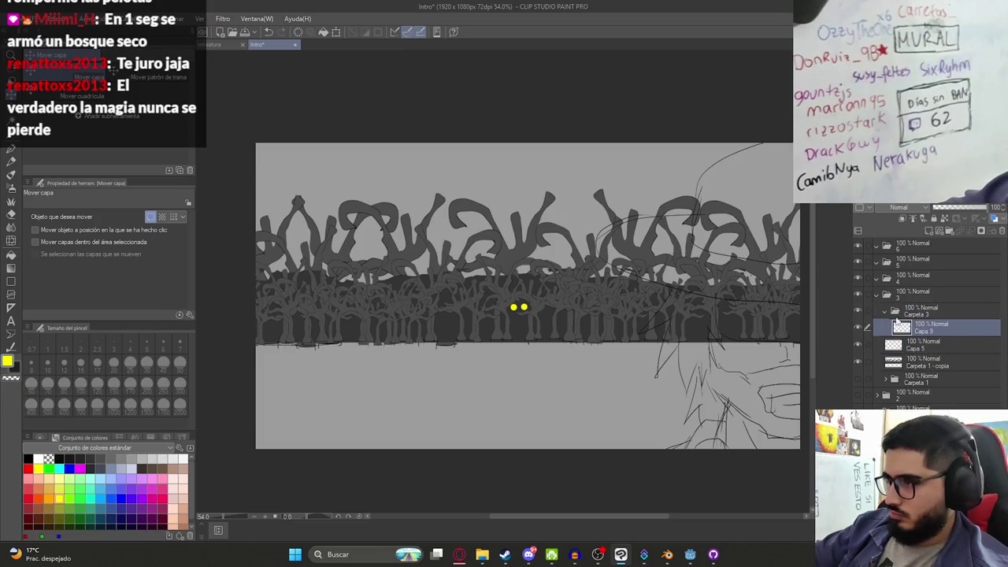
pyautogui.click(884, 312)
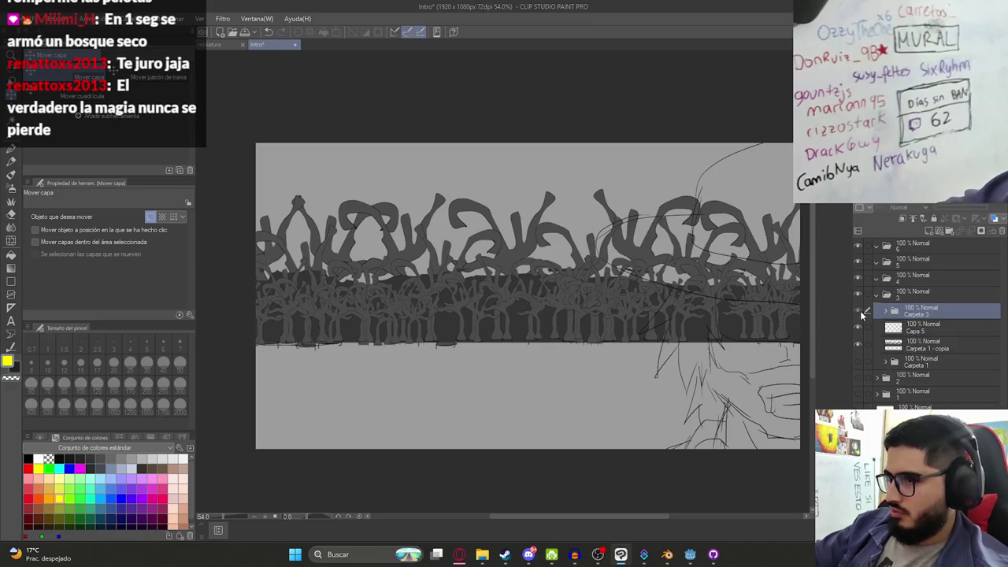
# Create folder Carpeta 4 holding a new raster layer, Capa 10, testing and undoing a pen stroke
pyautogui.click(950, 230)
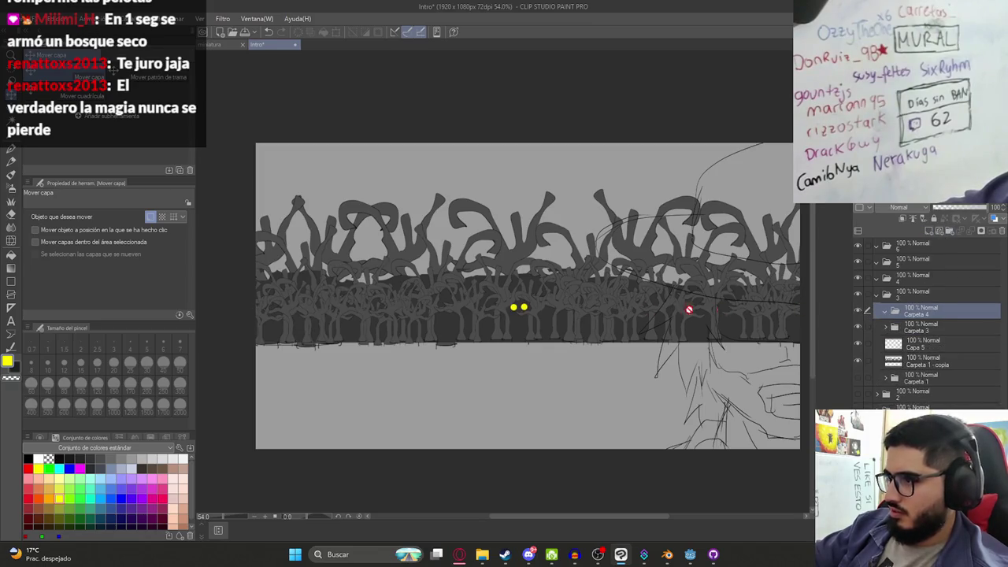
pyautogui.hotkey('ctrl', 'shift', 'n')
pyautogui.press('p')
pyautogui.moveTo(504, 263); pyautogui.dragTo(413, 288)
pyautogui.hotkey('ctrl', 'z')
# Switch the pen to black with a smaller brush size
pyautogui.click(28, 458)
pyautogui.click(147, 347)
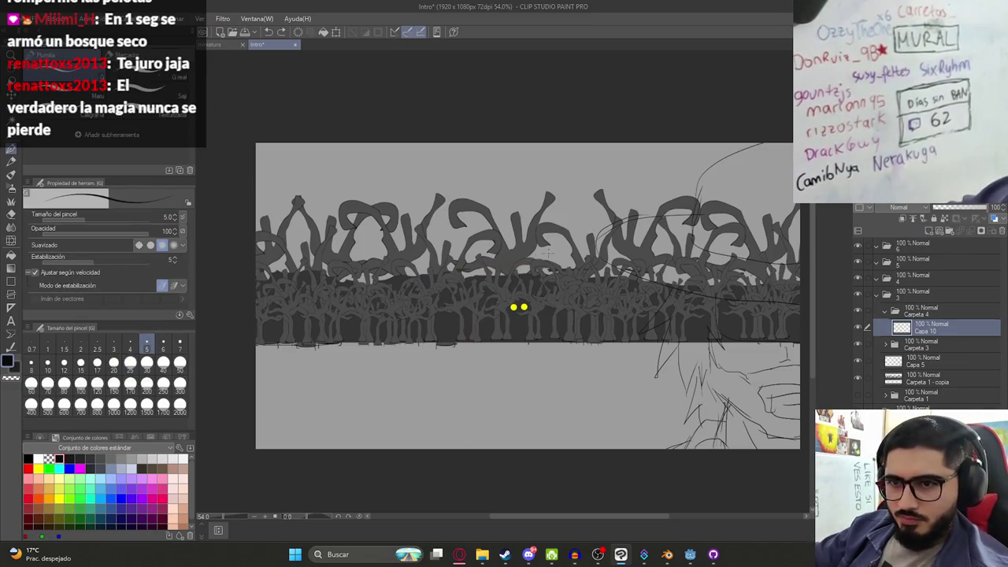
pyautogui.click(866, 343)
pyautogui.click(857, 344)
pyautogui.click(857, 344)
# Wrap the Capa 5 forest layer in new folder Carpeta 5 and fade it to 20% opacity
pyautogui.click(914, 361)
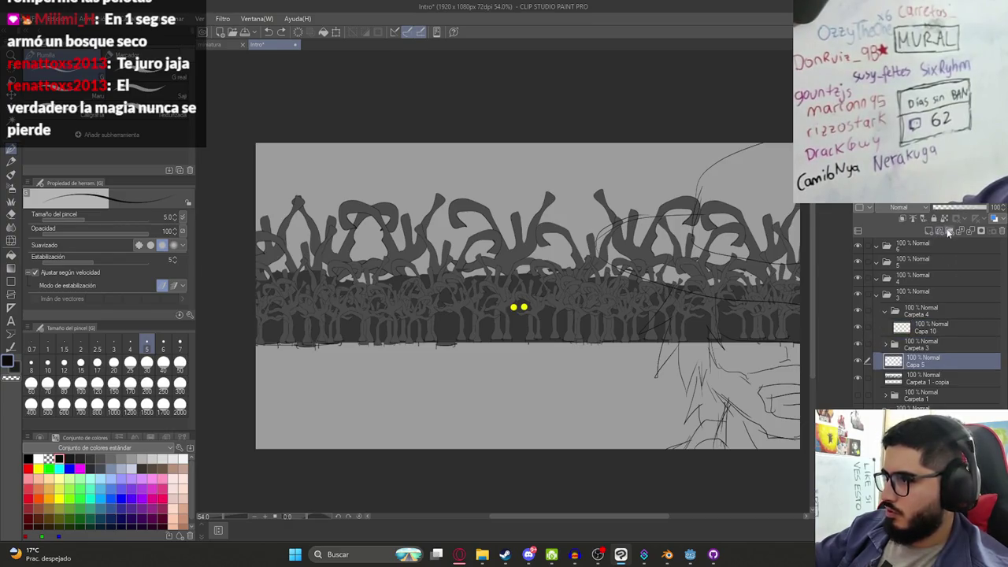
pyautogui.hotkey('ctrl', 'g')
pyautogui.click(885, 361)
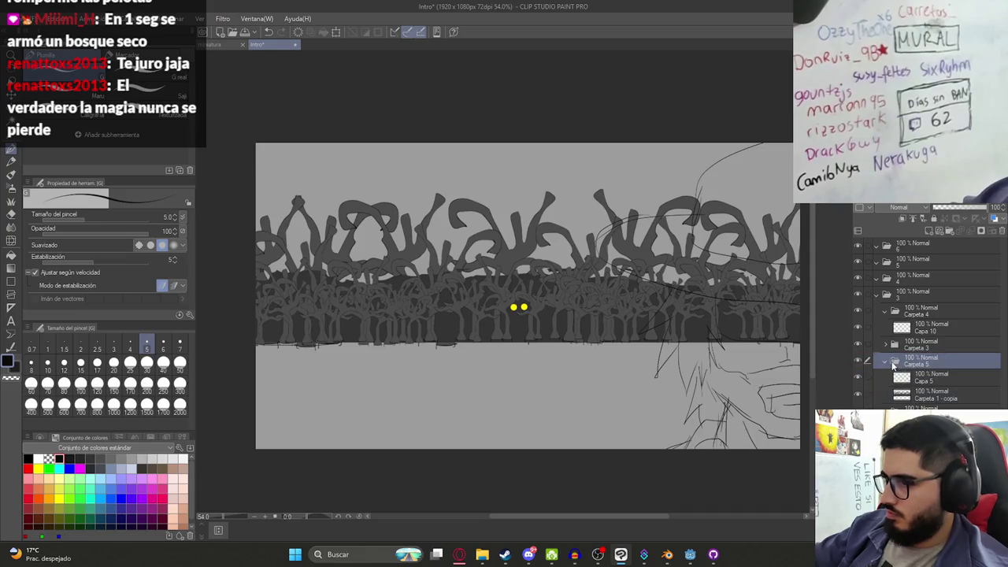
pyautogui.click(858, 360)
pyautogui.click(858, 360)
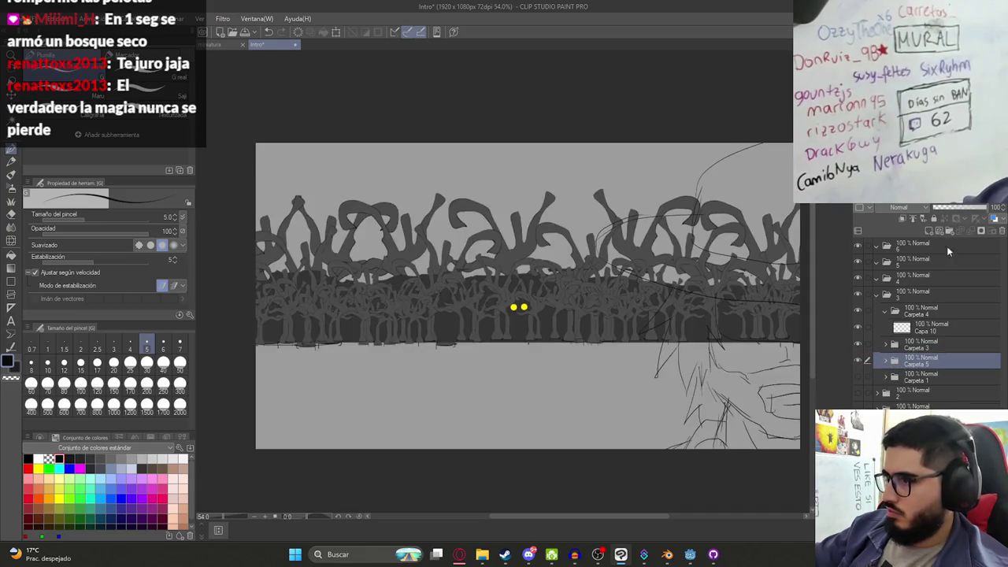
pyautogui.click(947, 206)
pyautogui.moveTo(947, 205); pyautogui.dragTo(943, 205)
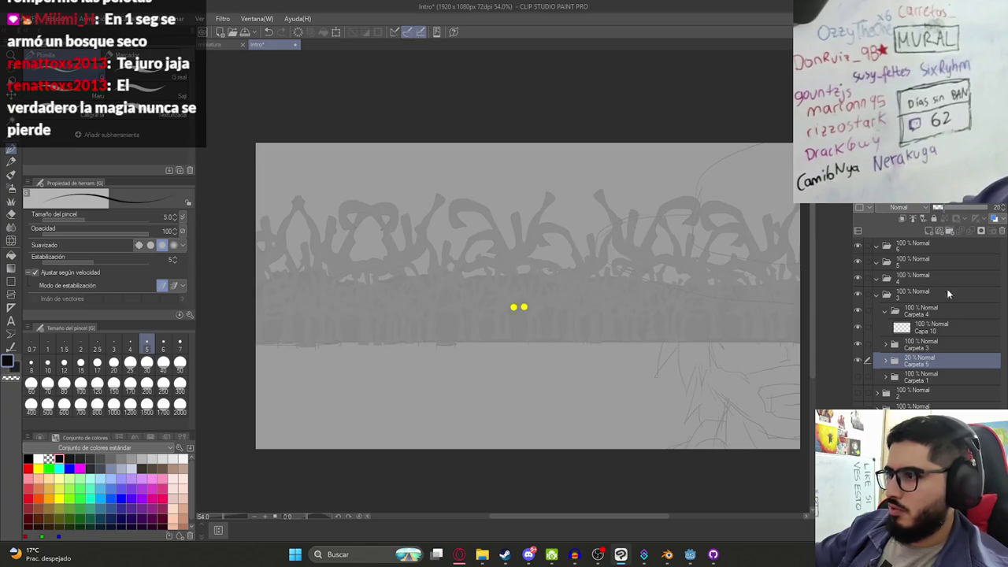
# Hide the yellow-eyes folder Carpeta 3 and select the Capa 10 sketch layer
pyautogui.click(898, 345)
pyautogui.click(858, 344)
pyautogui.click(932, 327)
pyautogui.moveTo(543, 246); pyautogui.dragTo(516, 276)
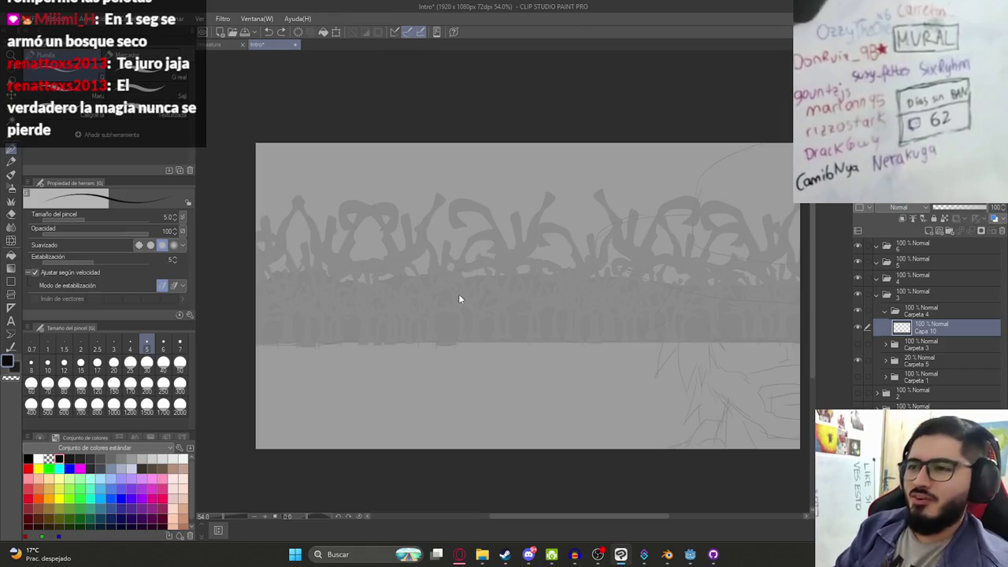
# Save the file, then sketch the creature's head edges and two oval eyes on Capa 10
pyautogui.hotkey('ctrl', 's')
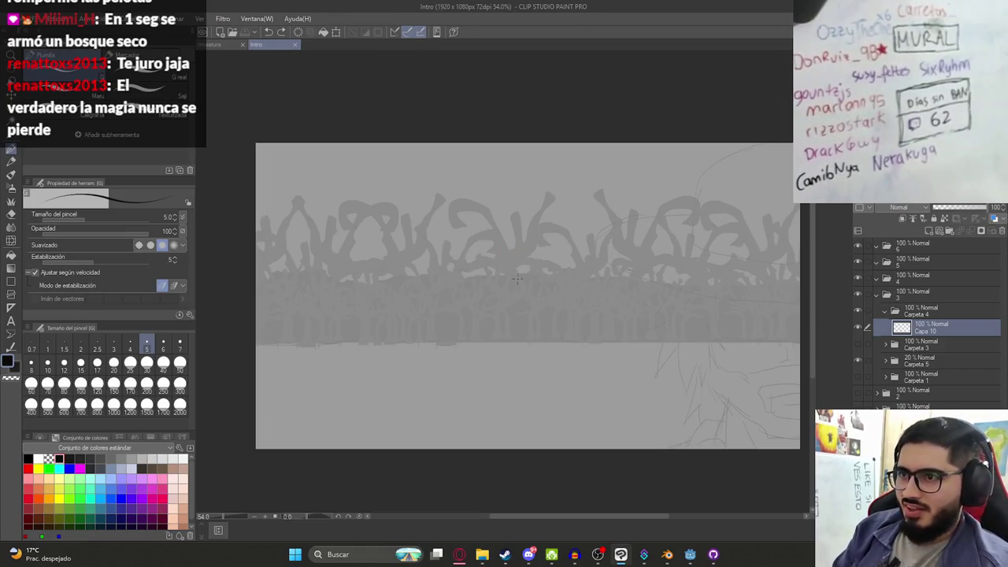
pyautogui.moveTo(524, 272); pyautogui.dragTo(464, 266)
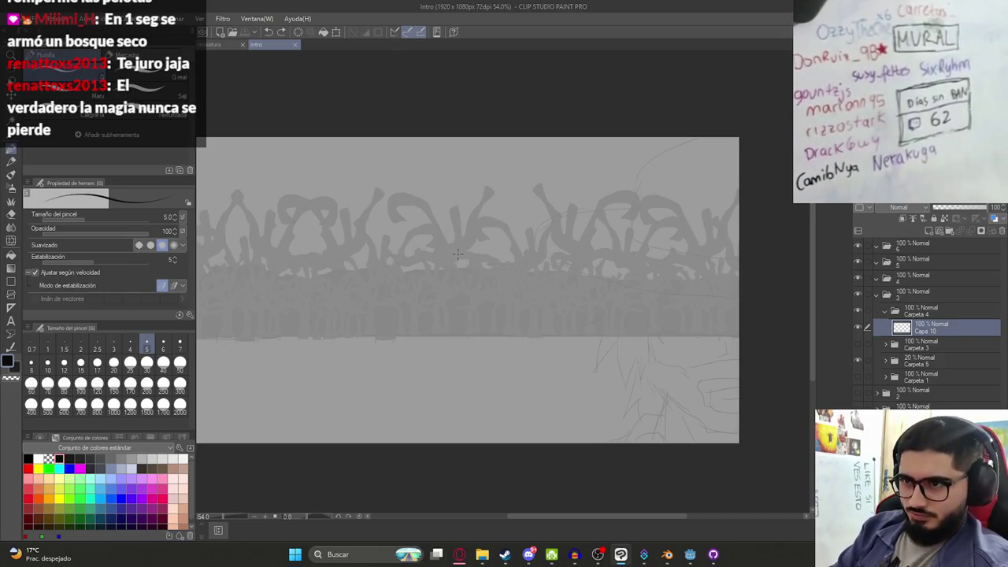
pyautogui.moveTo(439, 238); pyautogui.dragTo(484, 277)
pyautogui.hotkey('ctrl', 'z')
pyautogui.moveTo(427, 239); pyautogui.dragTo(490, 290)
pyautogui.moveTo(427, 241); pyautogui.dragTo(471, 306)
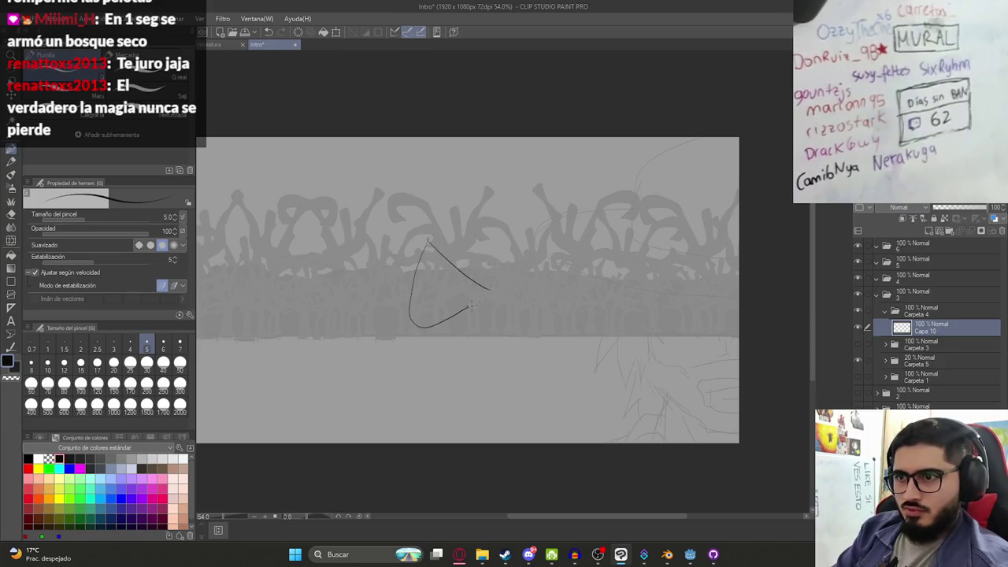
pyautogui.moveTo(476, 223)
pyautogui.mouseDown()
pyautogui.moveTo(472, 189)
pyautogui.moveTo(524, 233)
pyautogui.mouseUp()
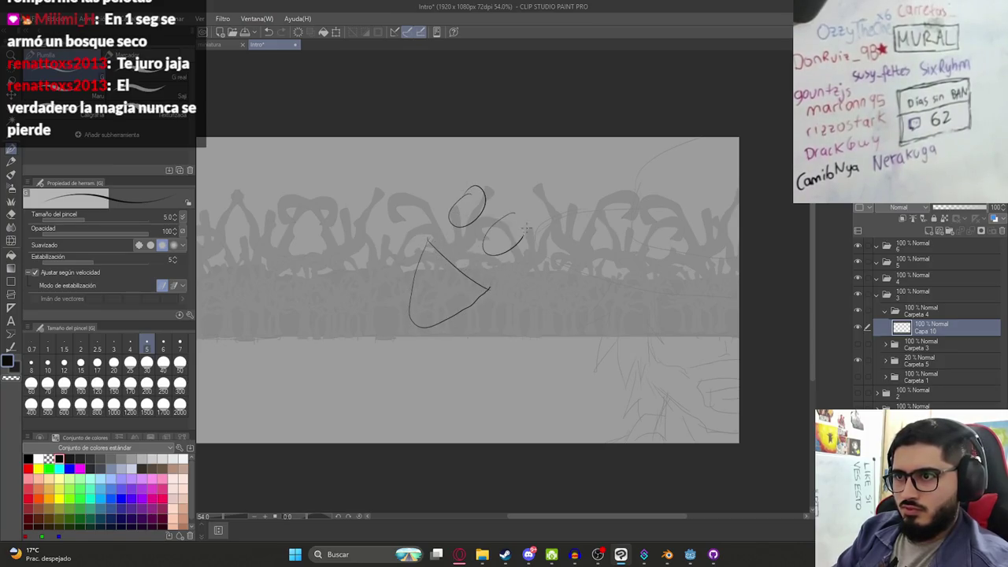
# Add a spike atop the head and branches sweeping right, across the top, and left
pyautogui.moveTo(497, 167); pyautogui.dragTo(438, 240)
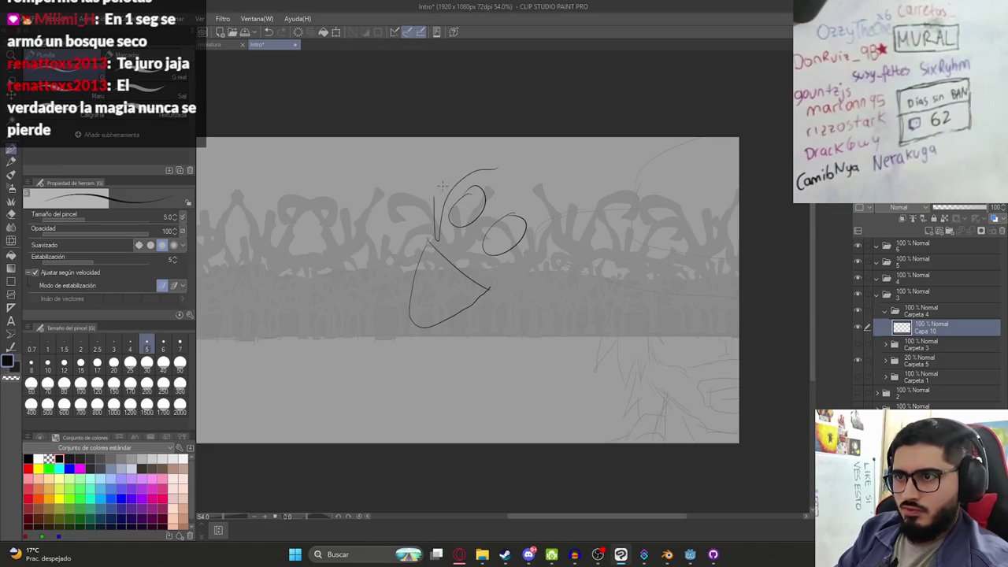
pyautogui.hotkey('ctrl', 'z')
pyautogui.moveTo(497, 168); pyautogui.dragTo(416, 228)
pyautogui.hotkey('ctrl', 'z')
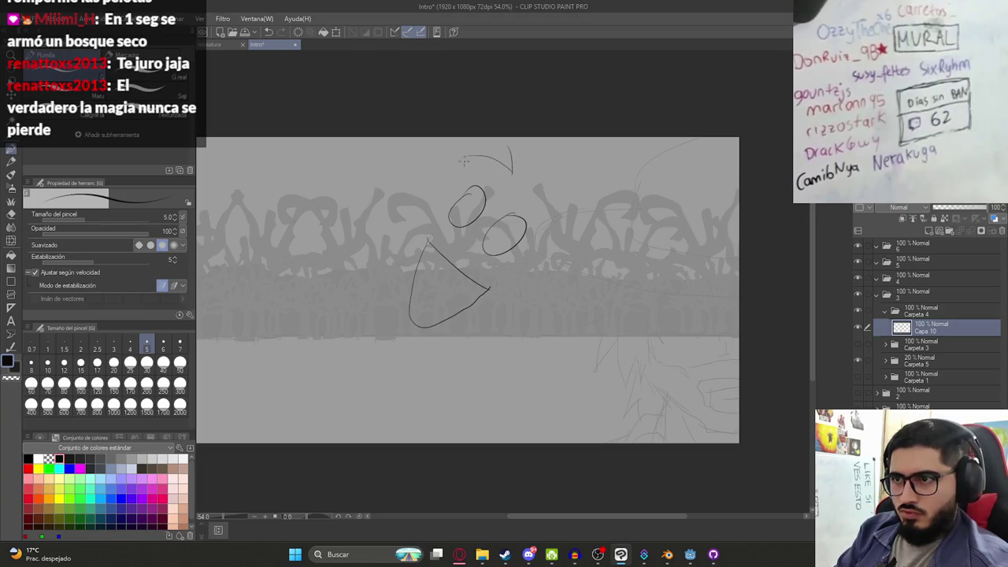
pyautogui.moveTo(509, 142); pyautogui.dragTo(517, 172)
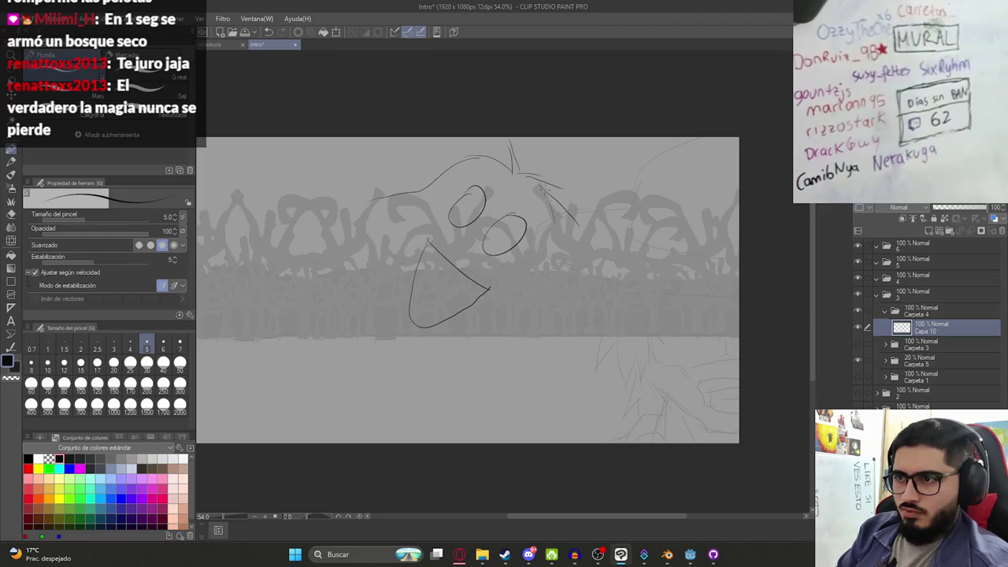
pyautogui.moveTo(576, 186); pyautogui.dragTo(643, 226)
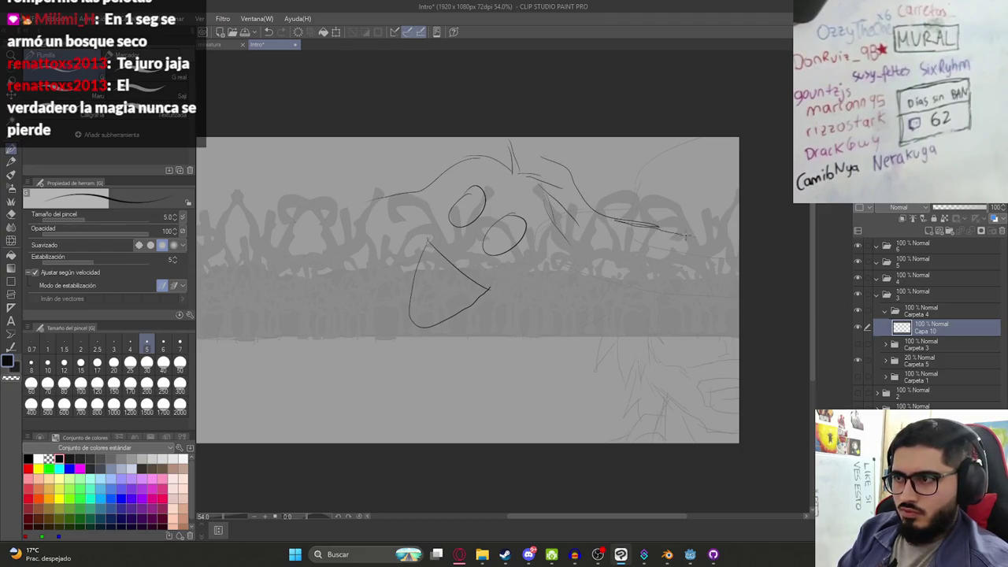
pyautogui.moveTo(530, 148); pyautogui.dragTo(704, 186)
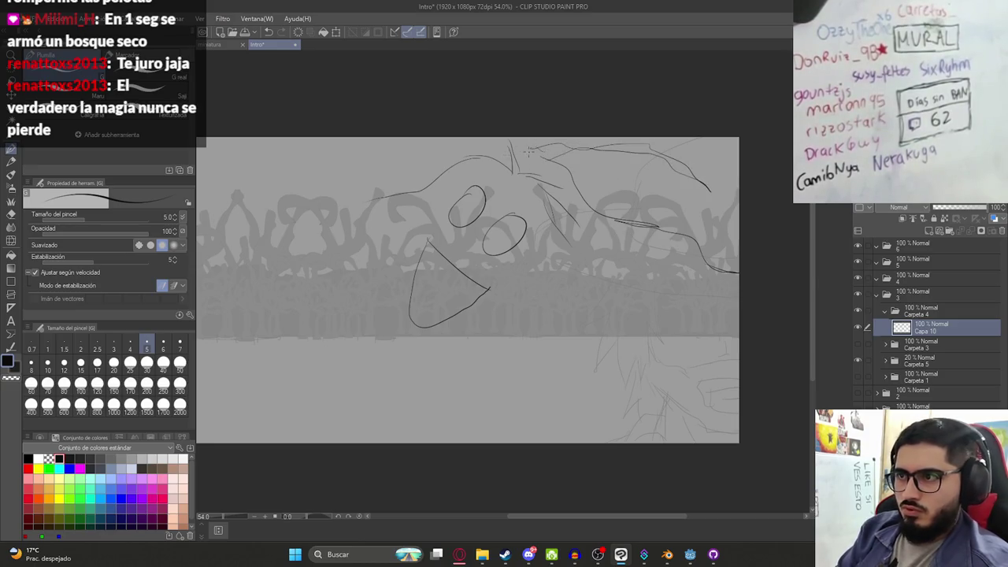
pyautogui.moveTo(366, 202)
pyautogui.mouseDown()
pyautogui.moveTo(272, 211)
pyautogui.moveTo(222, 230)
pyautogui.mouseUp()
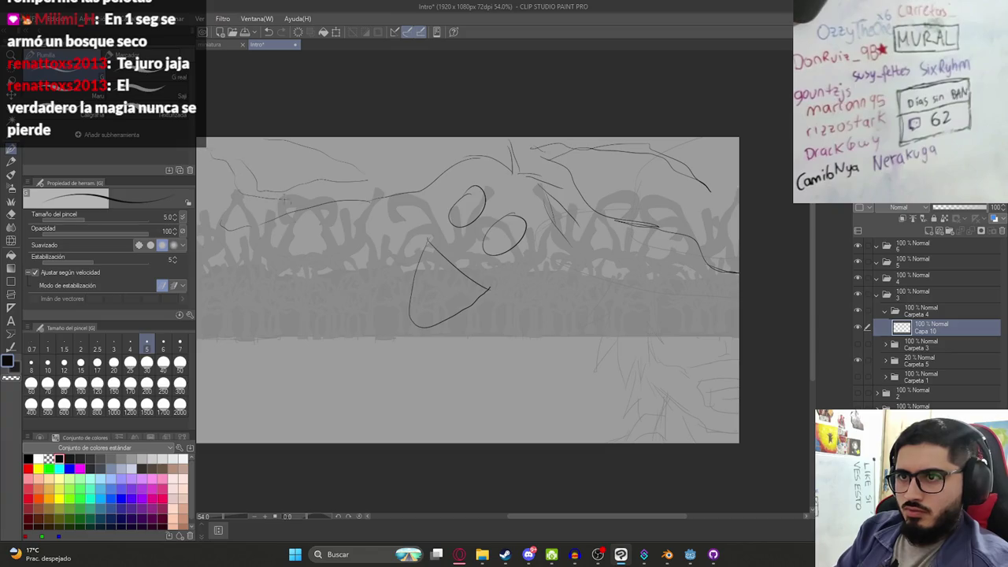
# Rework the hatching strokes along the figure's left side
pyautogui.moveTo(418, 206)
pyautogui.mouseDown()
pyautogui.moveTo(459, 183)
pyautogui.moveTo(438, 236)
pyautogui.moveTo(433, 298)
pyautogui.mouseUp()
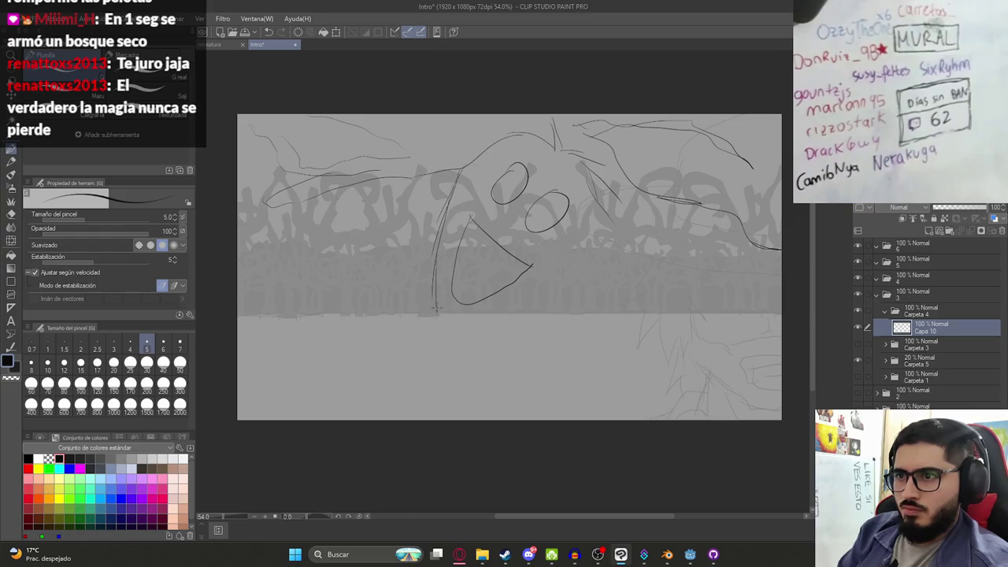
pyautogui.hotkey('ctrl', 'z')
pyautogui.hotkey('ctrl', 'z')
pyautogui.hotkey('ctrl', 'z')
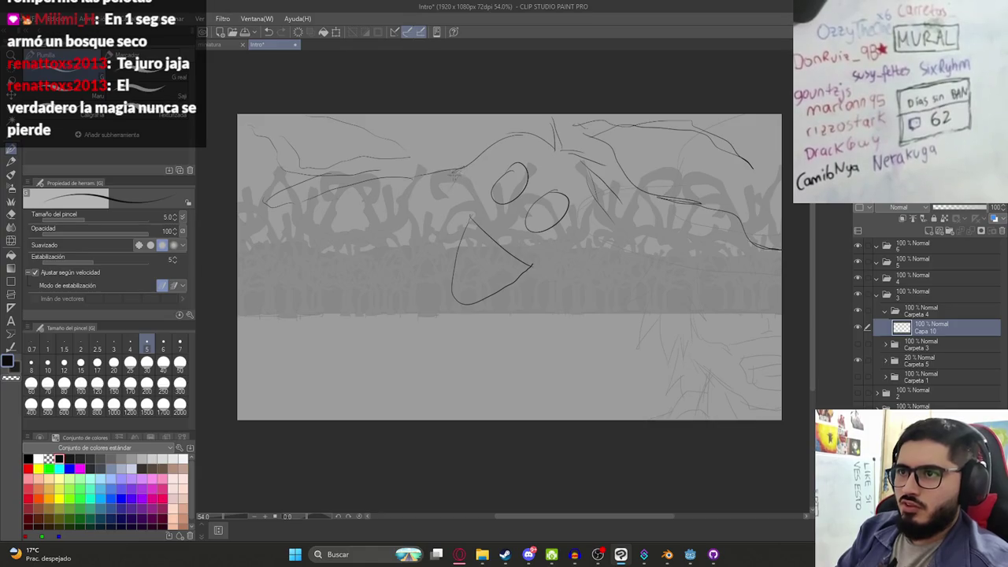
pyautogui.moveTo(420, 266); pyautogui.dragTo(411, 300)
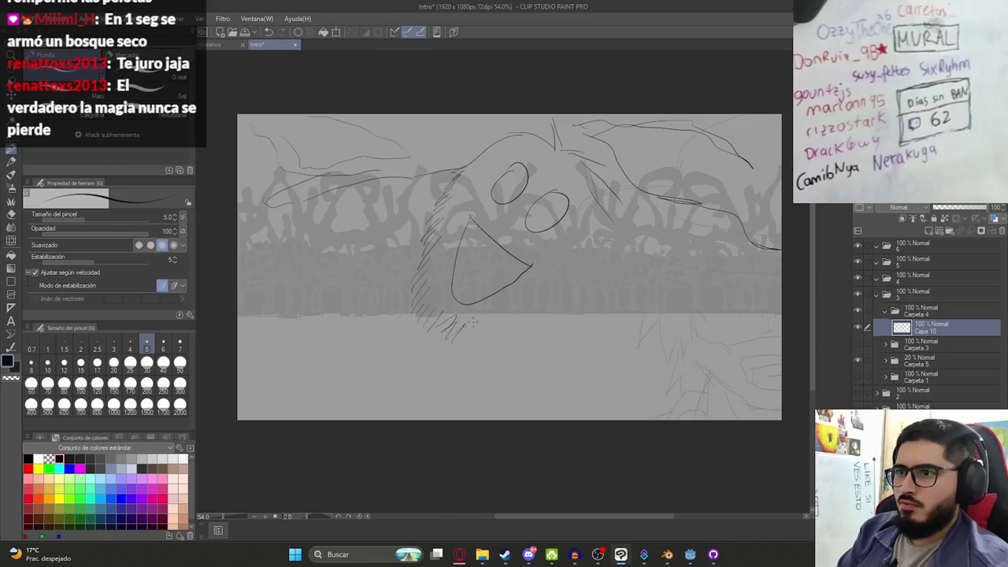
pyautogui.hotkey('ctrl', 'z')
pyautogui.hotkey('ctrl', 'z')
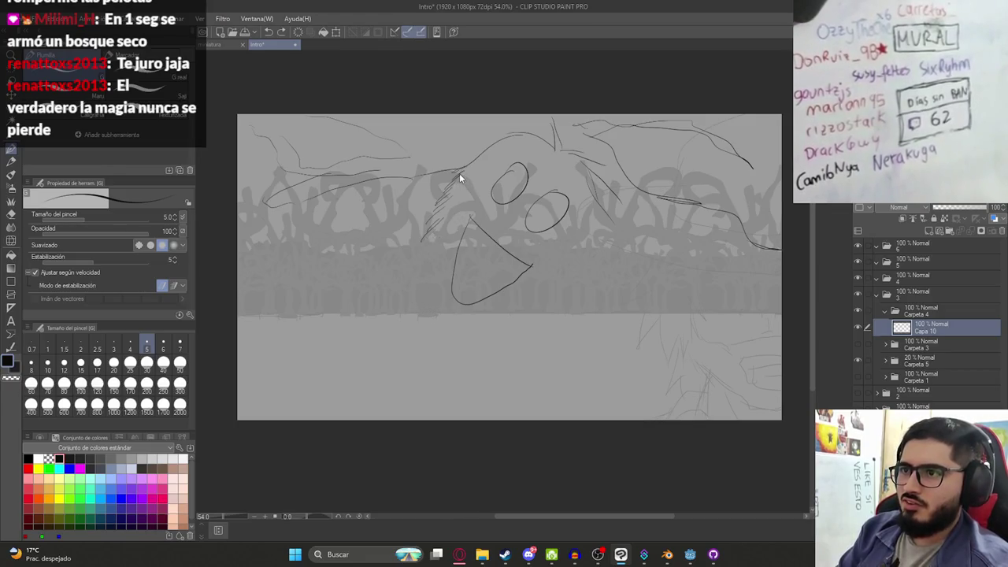
pyautogui.hotkey('ctrl', 'z')
pyautogui.moveTo(458, 168); pyautogui.dragTo(431, 248)
pyautogui.moveTo(451, 201)
pyautogui.mouseDown()
pyautogui.moveTo(417, 307)
pyautogui.moveTo(456, 347)
pyautogui.moveTo(576, 268)
pyautogui.moveTo(606, 224)
pyautogui.moveTo(602, 232)
pyautogui.mouseUp()
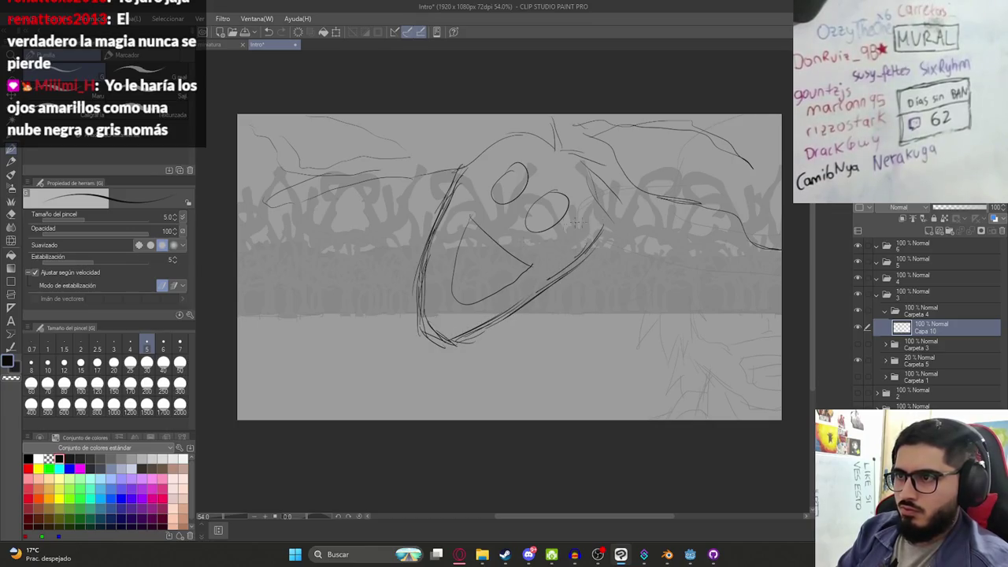
# Erase the mouth curve and redraw lines along the face's left edge
pyautogui.press('e')
pyautogui.moveTo(448, 299); pyautogui.dragTo(515, 280)
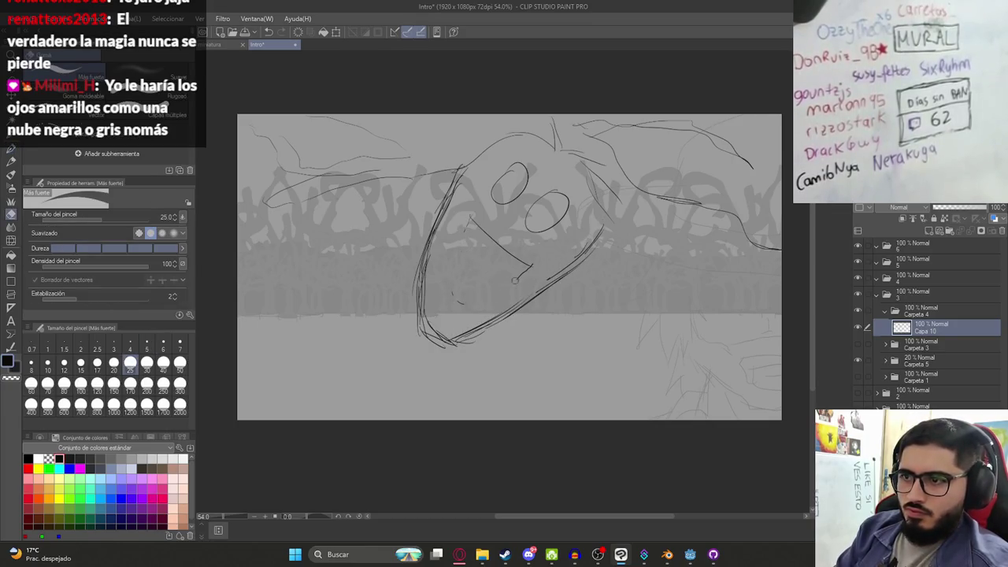
pyautogui.press('p')
pyautogui.moveTo(446, 247); pyautogui.dragTo(438, 268)
pyautogui.moveTo(466, 220)
pyautogui.mouseDown()
pyautogui.moveTo(432, 294)
pyautogui.moveTo(532, 274)
pyautogui.mouseUp()
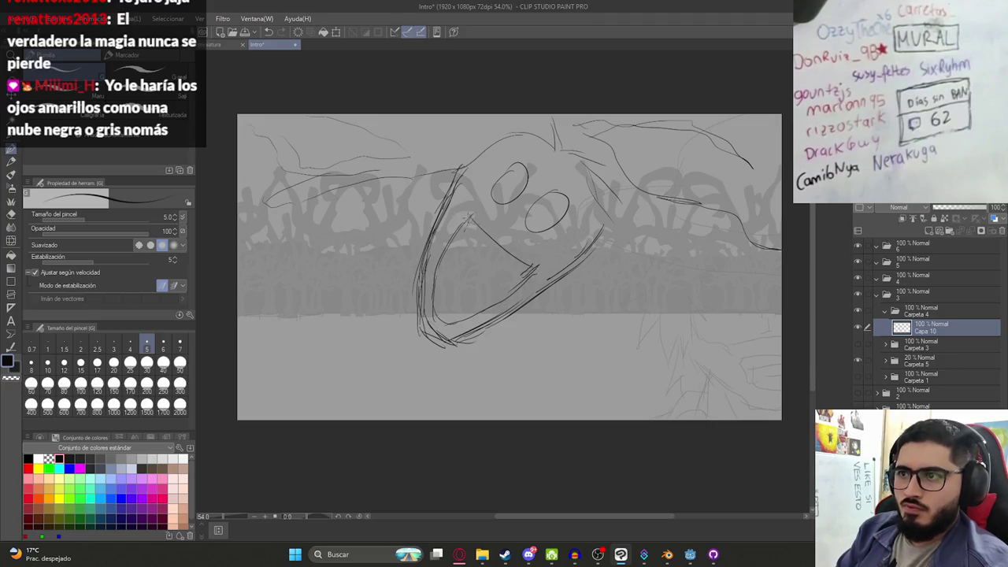
# Sketch curved branch lines toward the lower right and save the drawing
pyautogui.hotkey('ctrl', '-')
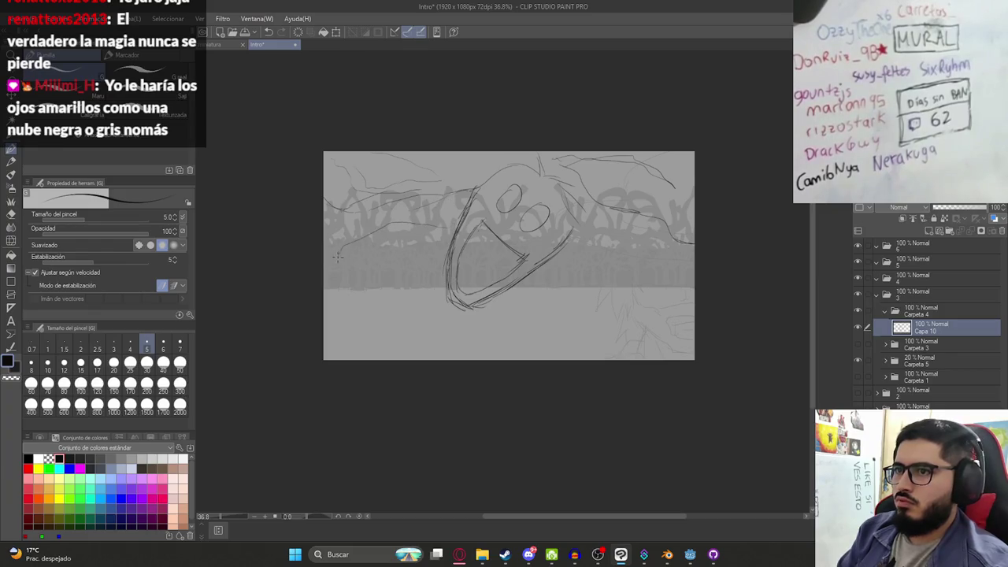
pyautogui.moveTo(455, 229); pyautogui.dragTo(403, 245)
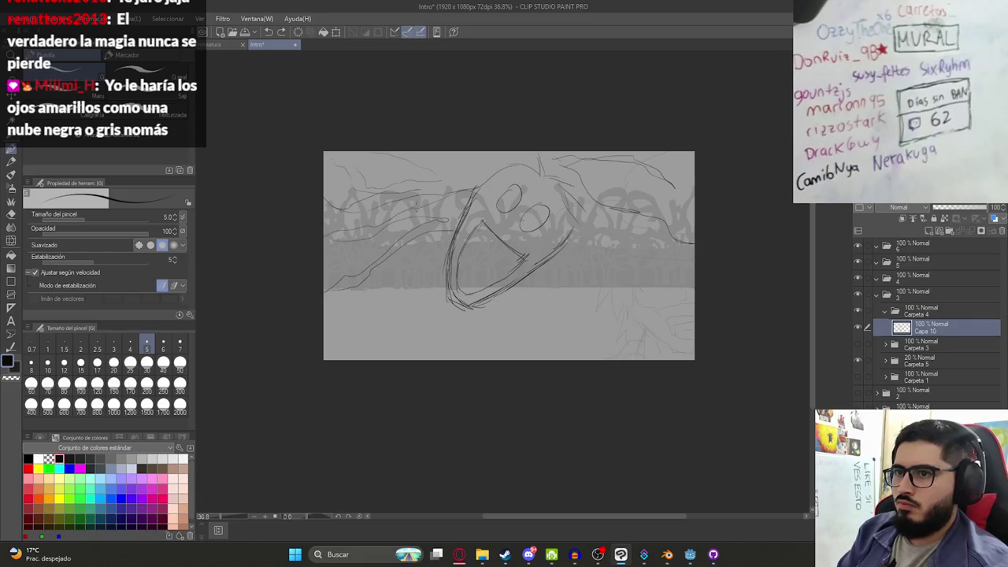
pyautogui.moveTo(668, 346)
pyautogui.mouseDown()
pyautogui.moveTo(618, 296)
pyautogui.moveTo(605, 326)
pyautogui.mouseUp()
pyautogui.hotkey('ctrl', 'z')
pyautogui.hotkey('ctrl', 'z')
pyautogui.moveTo(560, 271); pyautogui.dragTo(614, 320)
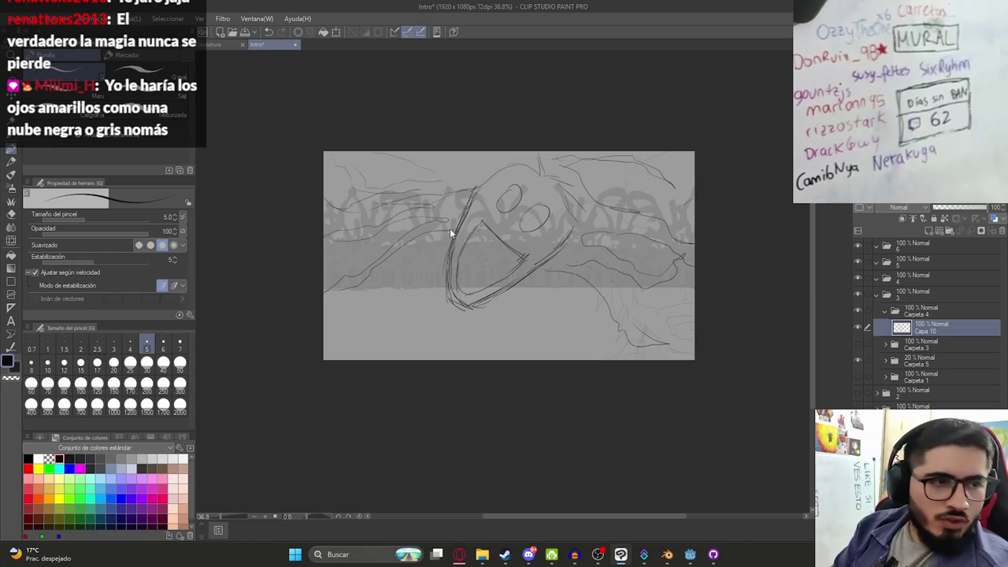
pyautogui.hotkey('ctrl', 's')
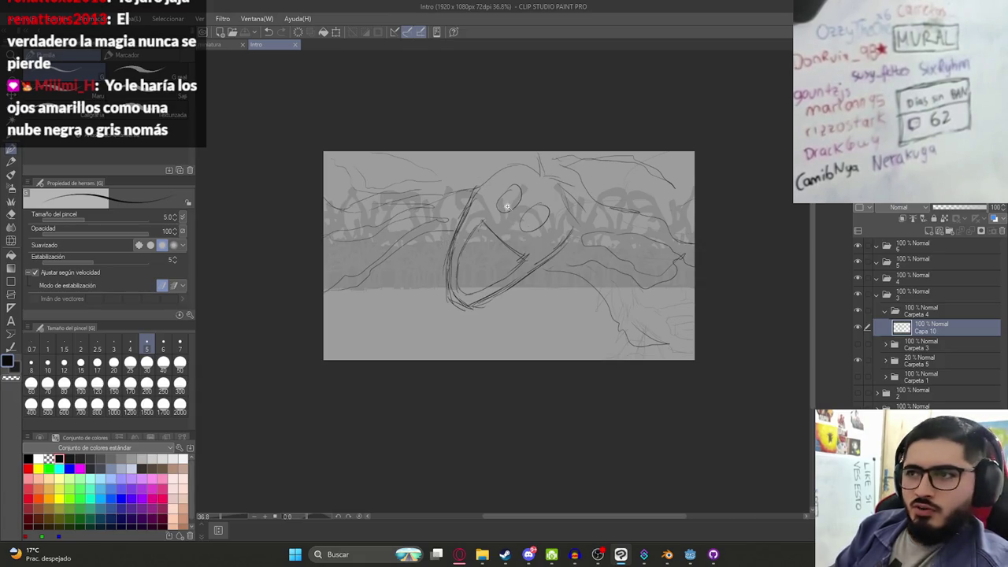
# Zoom in on the mouth and redraw short strokes along its right and upper edges
pyautogui.scroll(3, 514, 198)
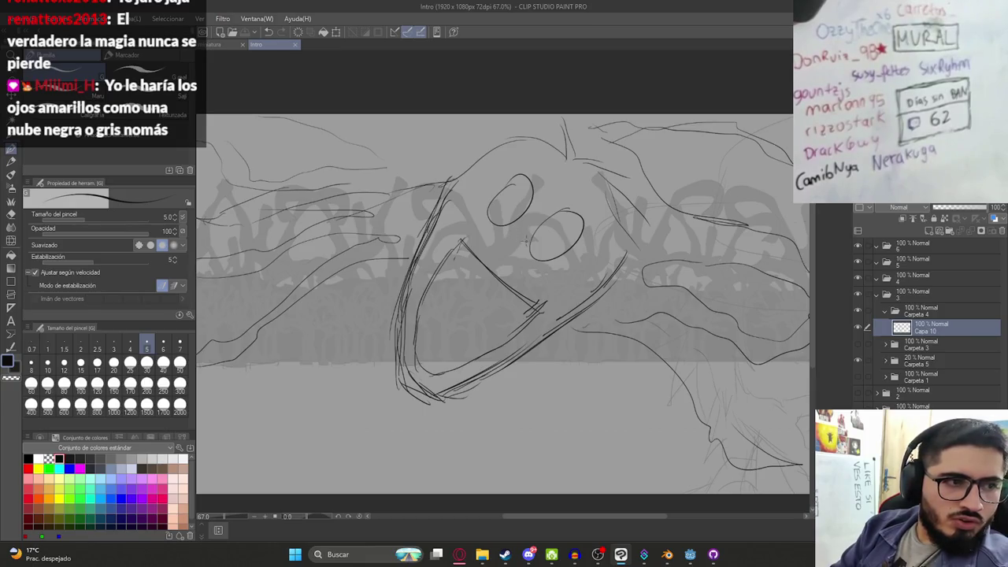
pyautogui.scroll(-1, 536, 244)
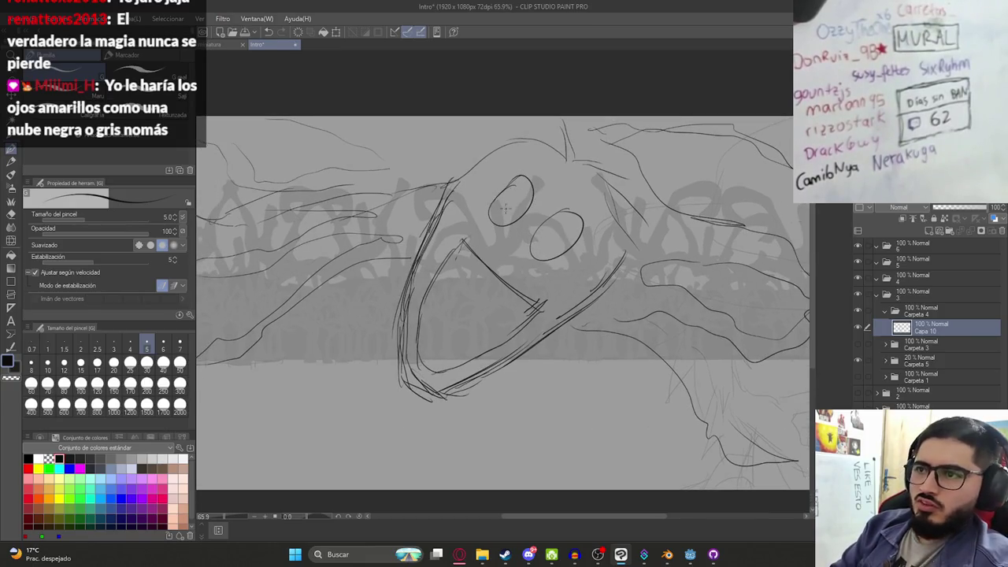
pyautogui.scroll(-1, 510, 266)
pyautogui.scroll(-2, 510, 266)
pyautogui.scroll(5, 491, 300)
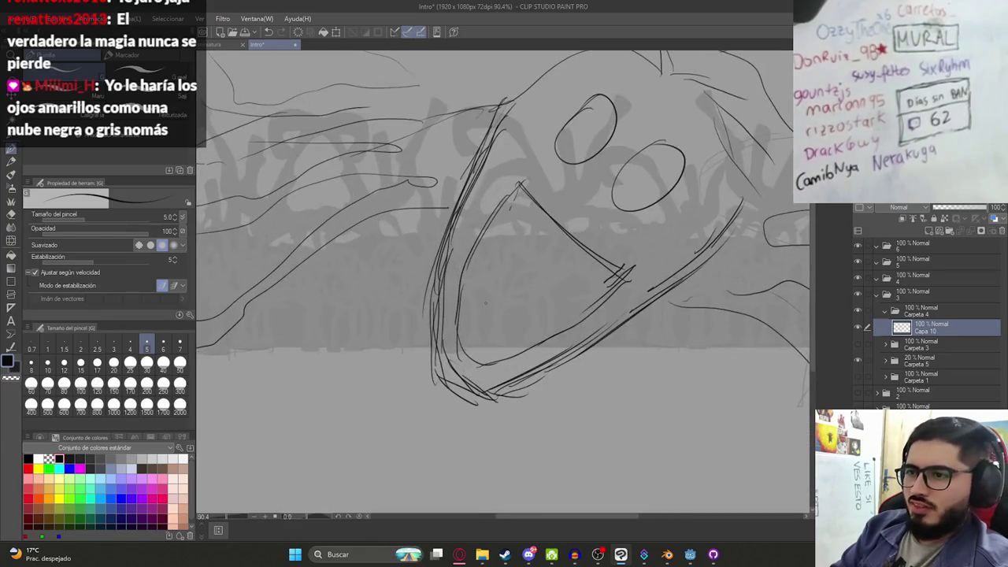
pyautogui.press('g')
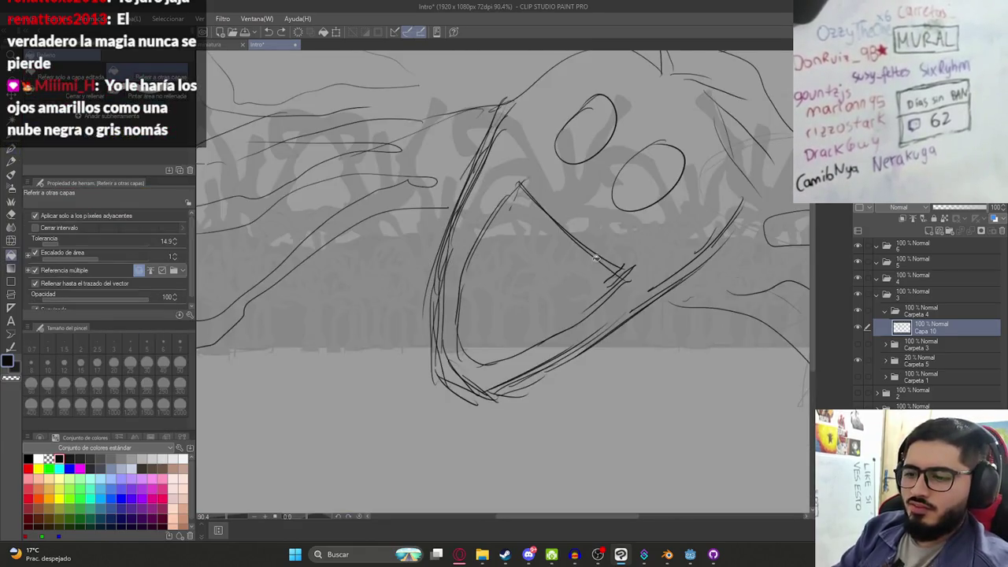
pyautogui.press('p')
pyautogui.moveTo(626, 269); pyautogui.dragTo(598, 299)
pyautogui.moveTo(519, 186); pyautogui.dragTo(486, 222)
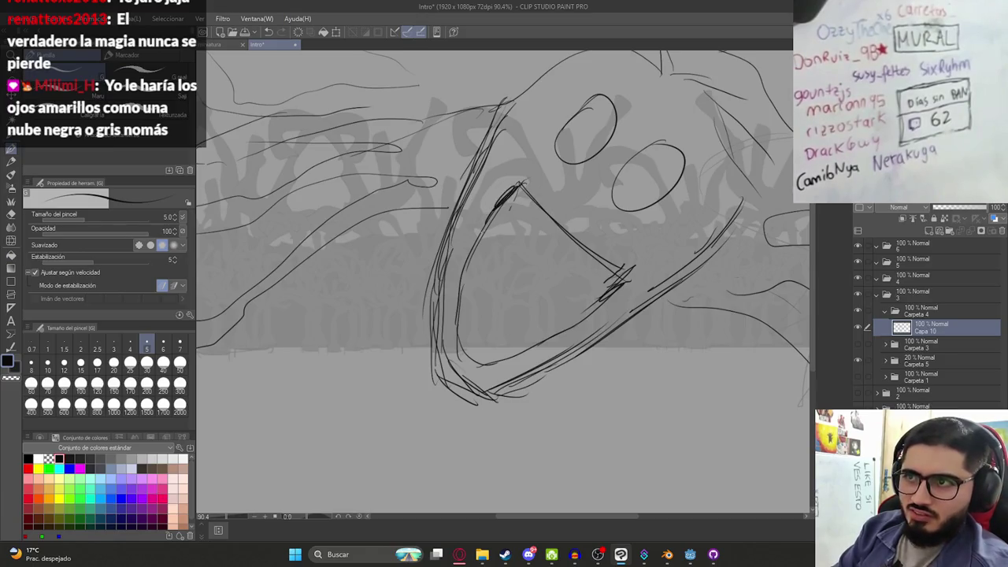
# Redraw the short stroke at the mouth corner and try filling inside the mouth
pyautogui.moveTo(457, 282); pyautogui.dragTo(448, 346)
pyautogui.hotkey('ctrl', 'z')
pyautogui.moveTo(460, 309); pyautogui.dragTo(476, 363)
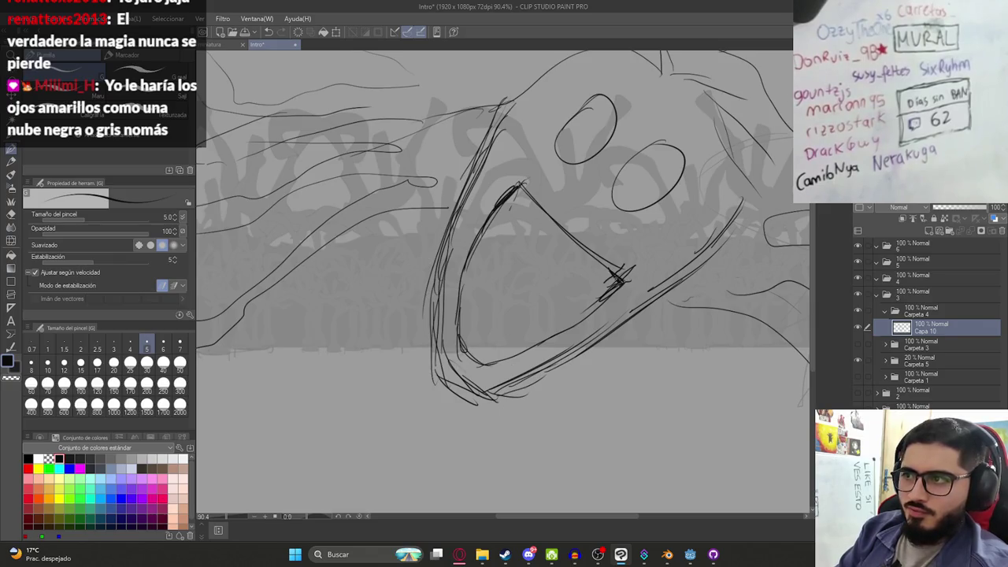
pyautogui.press('g')
pyautogui.click(569, 286)
# Redo the mouth fill in dark grey, referring only to the editing layer
pyautogui.hotkey('ctrl', 'z')
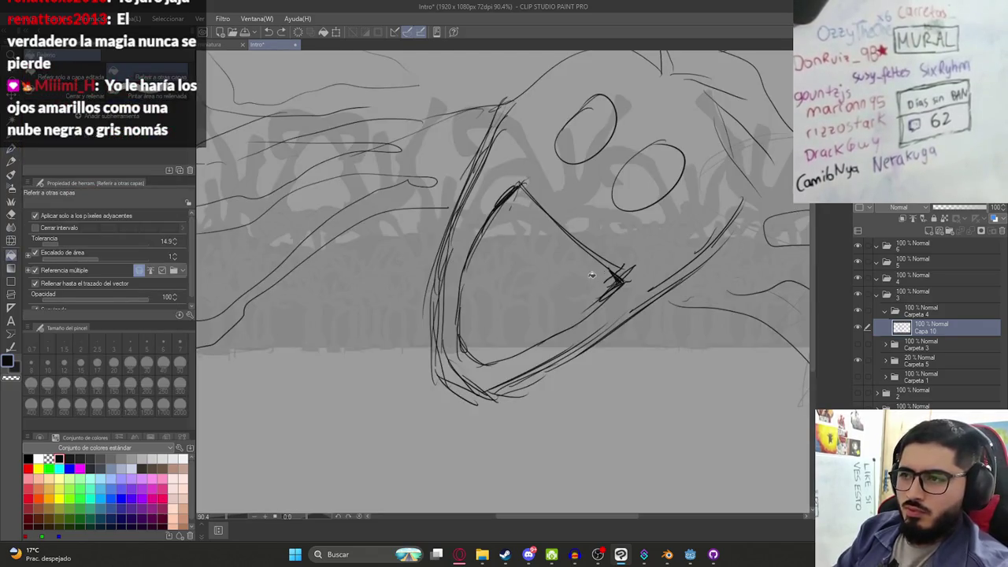
pyautogui.press('g')
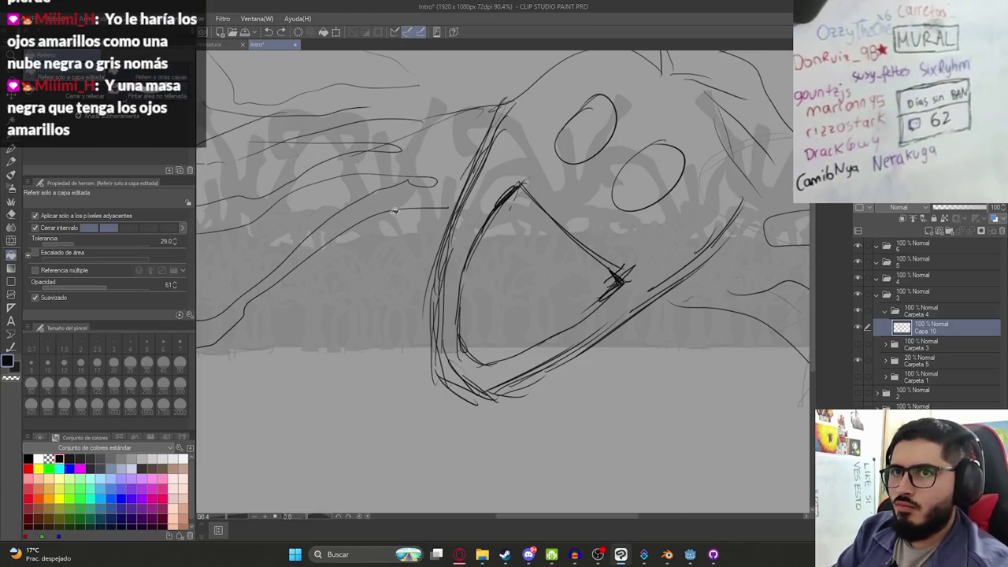
pyautogui.click(508, 299)
pyautogui.press('p')
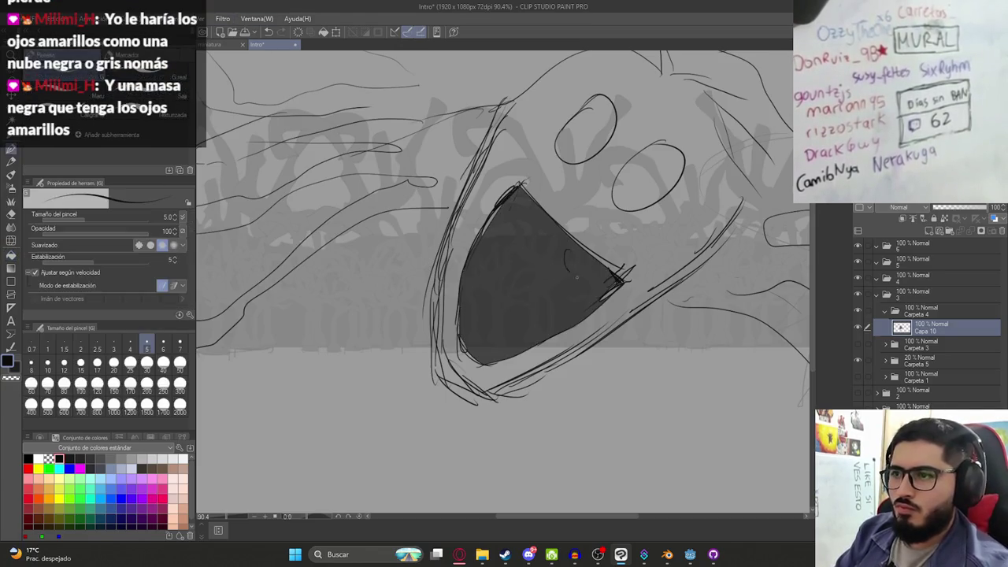
# Hide the Capa 10 face sketch layer
pyautogui.scroll(-4, 576, 278)
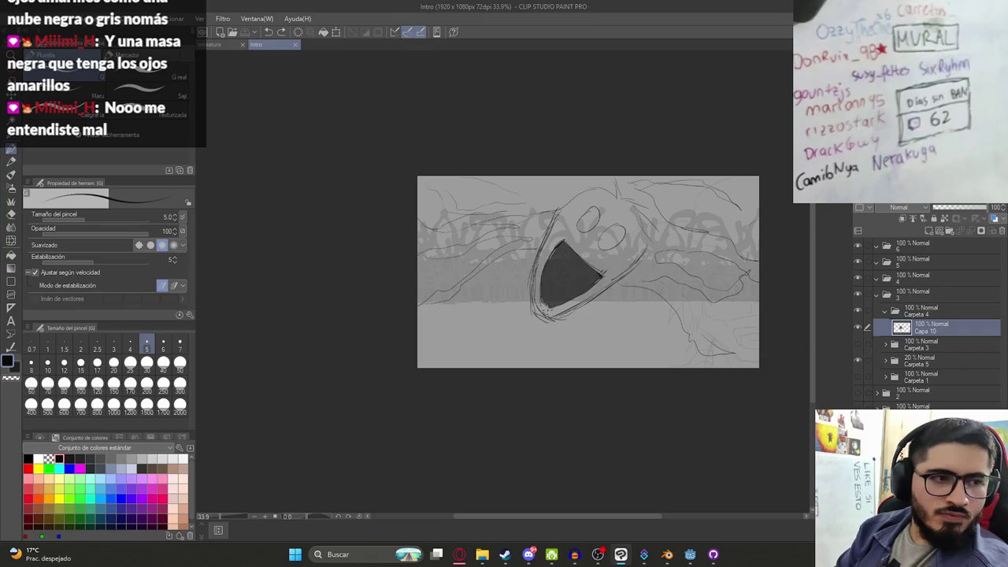
pyautogui.scroll(1, 649, 272)
pyautogui.click(859, 328)
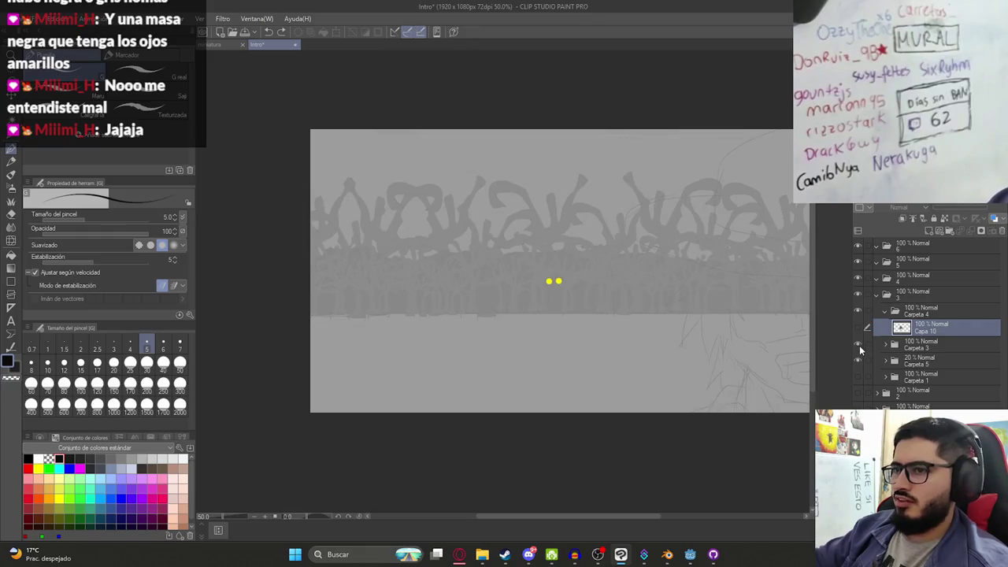
# Add Capa 12 inside Carpeta 3 and outline the creature's shoulders and body around the eyes
pyautogui.click(885, 346)
pyautogui.click(927, 230)
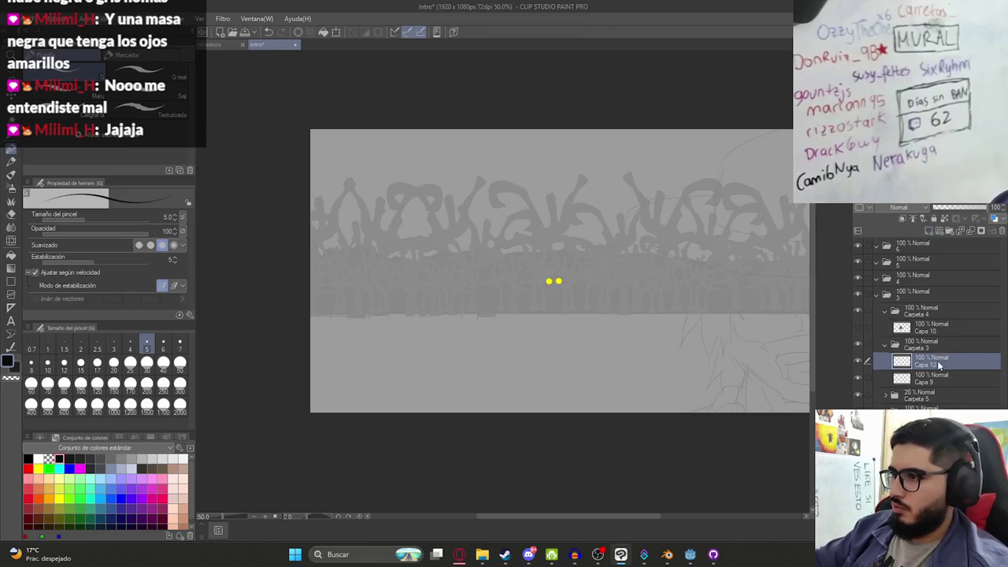
pyautogui.moveTo(567, 293); pyautogui.dragTo(572, 274)
pyautogui.hotkey('ctrl', 'z')
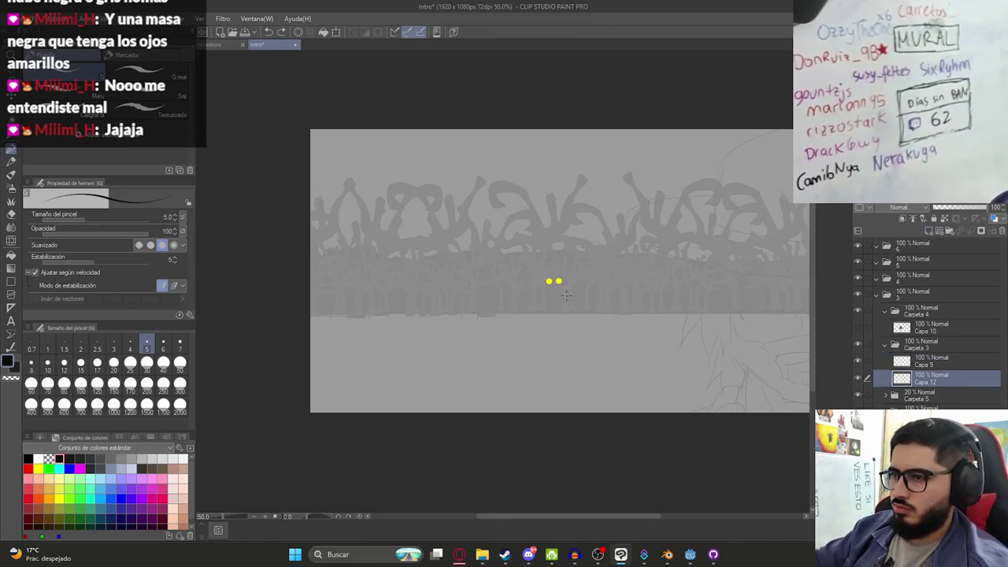
pyautogui.scroll(5, 564, 298)
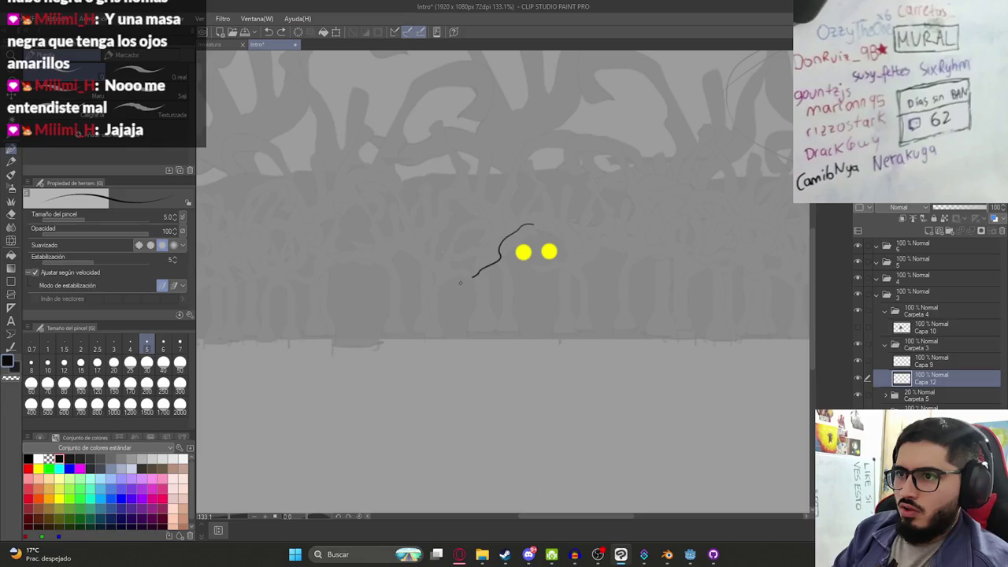
pyautogui.hotkey('ctrl', 'z')
pyautogui.moveTo(535, 222)
pyautogui.mouseDown()
pyautogui.moveTo(478, 264)
pyautogui.moveTo(441, 276)
pyautogui.mouseUp()
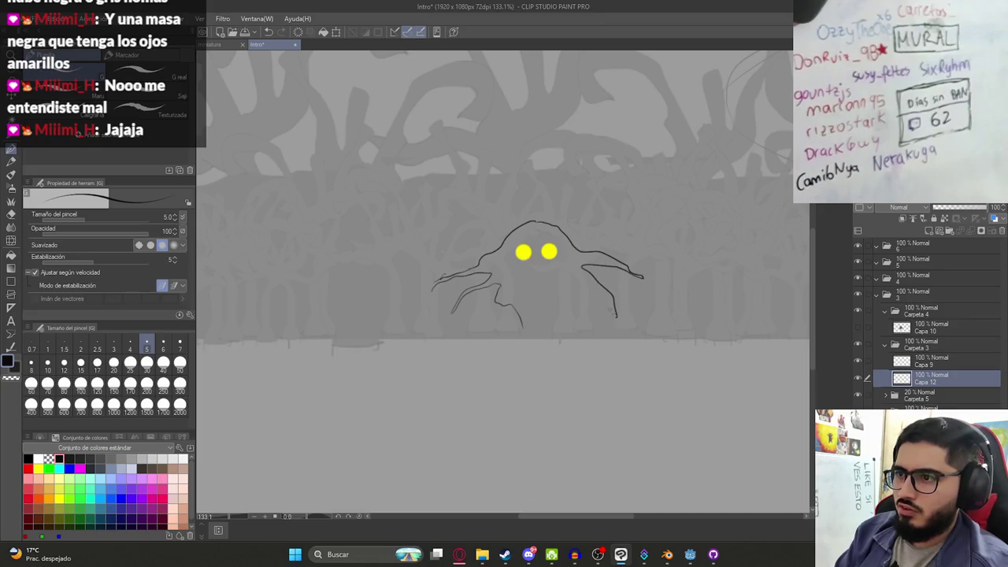
pyautogui.moveTo(617, 315); pyautogui.dragTo(579, 292)
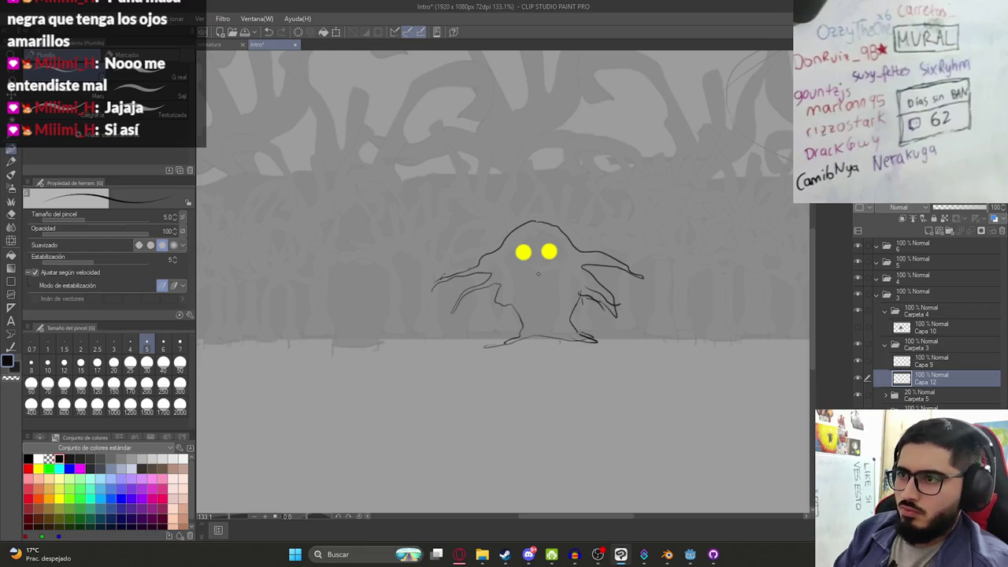
# Fill the creature's body dark on Capa 12
pyautogui.press('g')
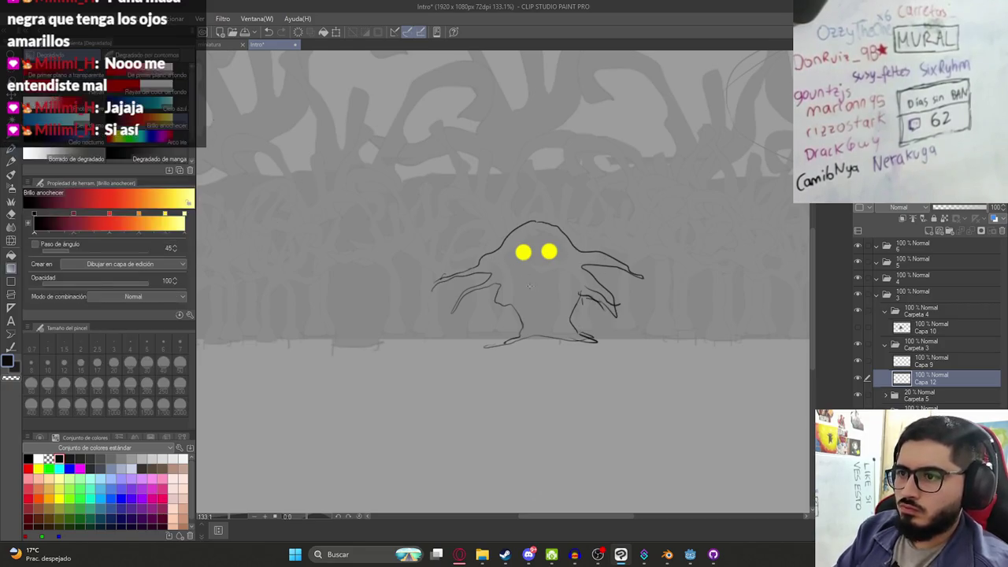
pyautogui.click(540, 283)
pyautogui.hotkey('ctrl', 'z')
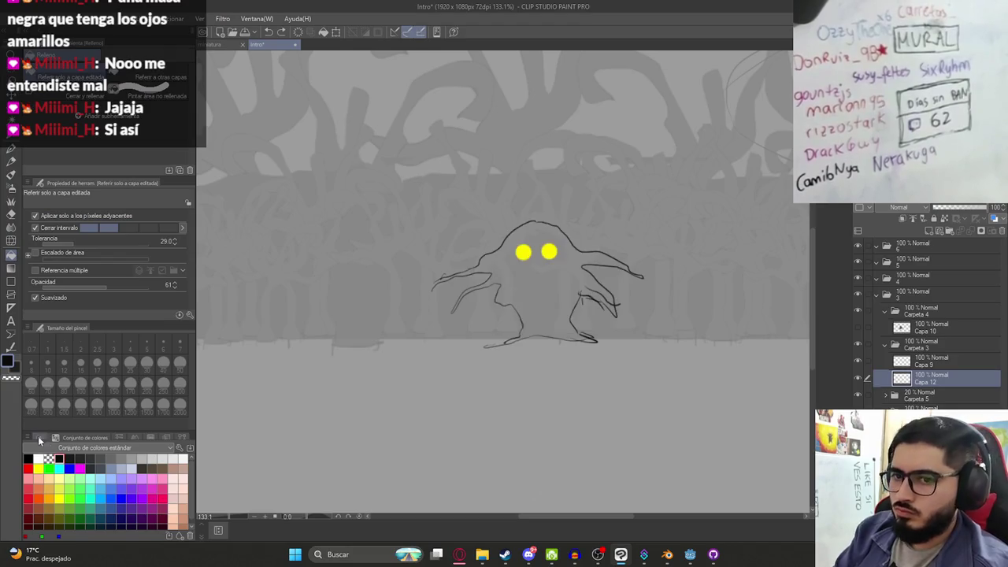
pyautogui.click(556, 289)
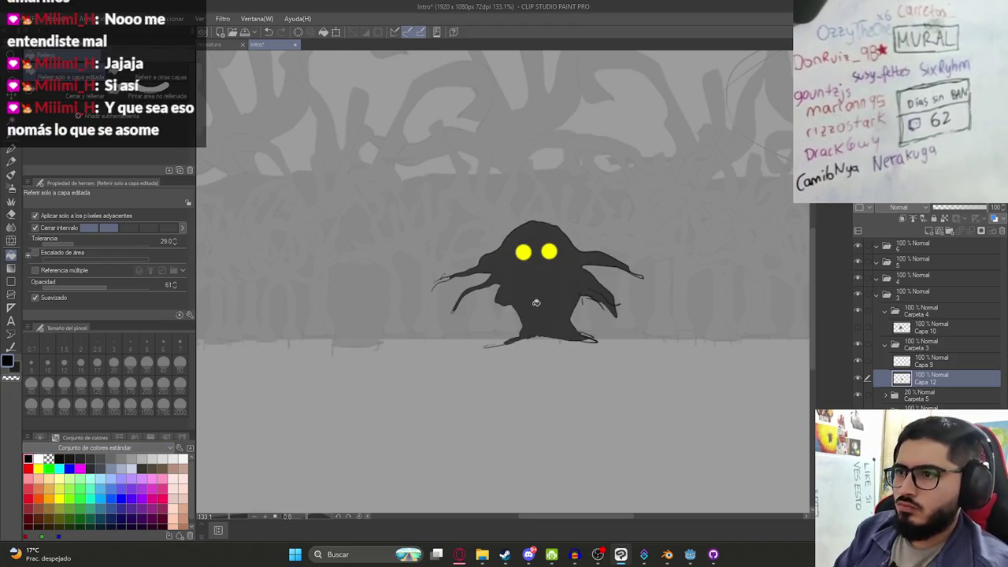
pyautogui.scroll(-3, 556, 289)
pyautogui.scroll(-3, 522, 252)
pyautogui.scroll(2, 504, 221)
pyautogui.scroll(2, 516, 228)
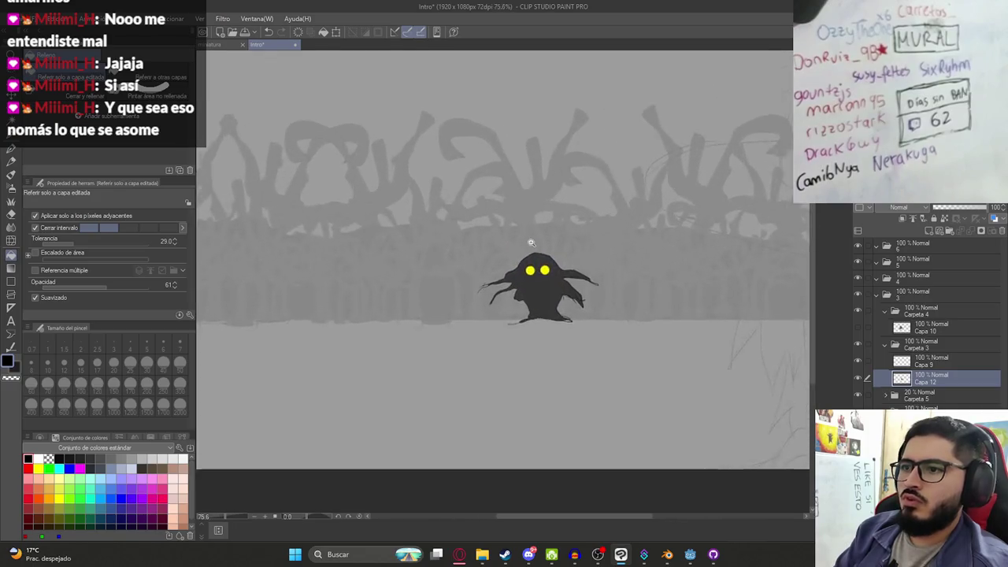
pyautogui.scroll(2, 520, 237)
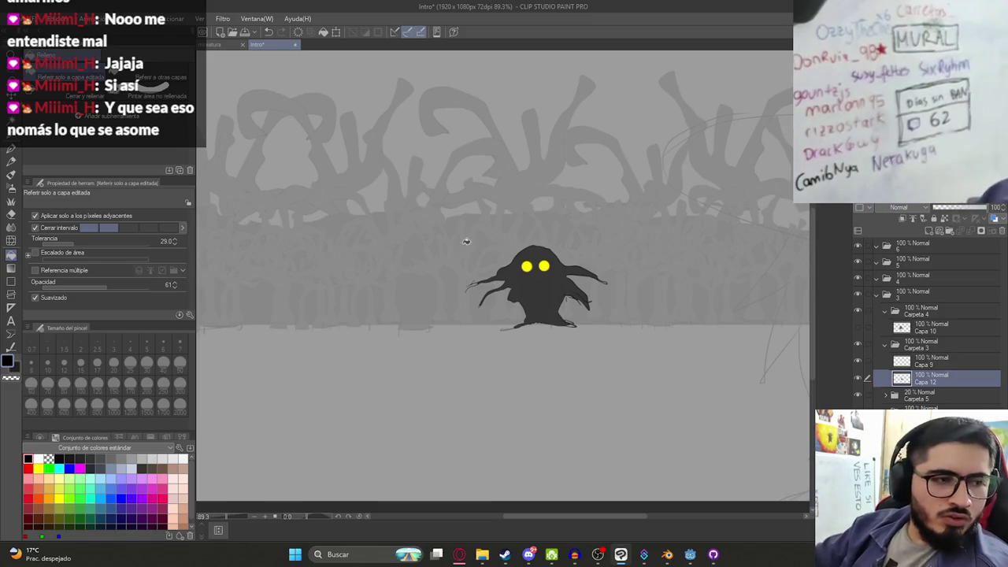
pyautogui.scroll(-2, 551, 260)
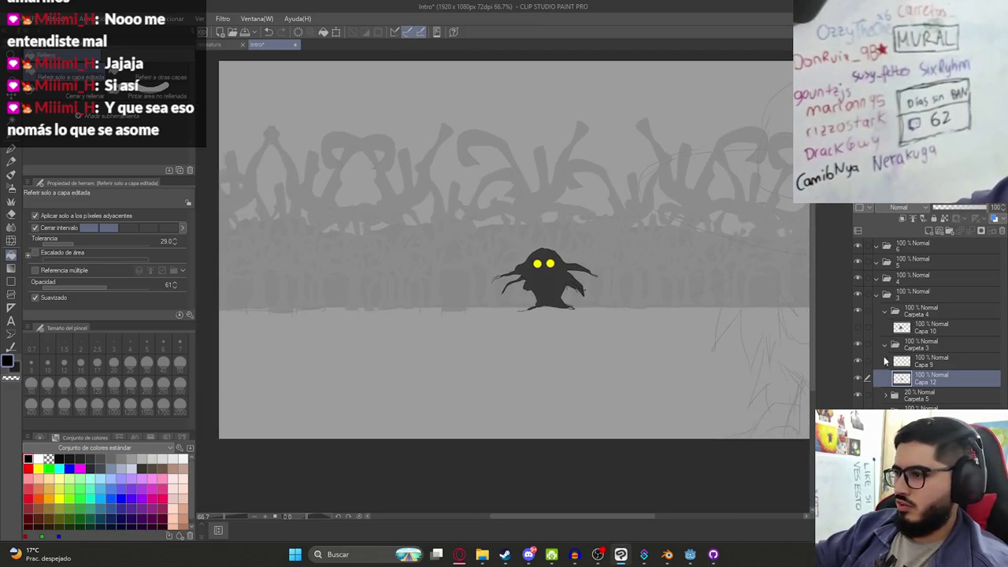
# Raise the Carpeta 5 forest folder to 100% opacity and compare with the creature
pyautogui.click(930, 395)
pyautogui.moveTo(956, 207); pyautogui.dragTo(994, 207)
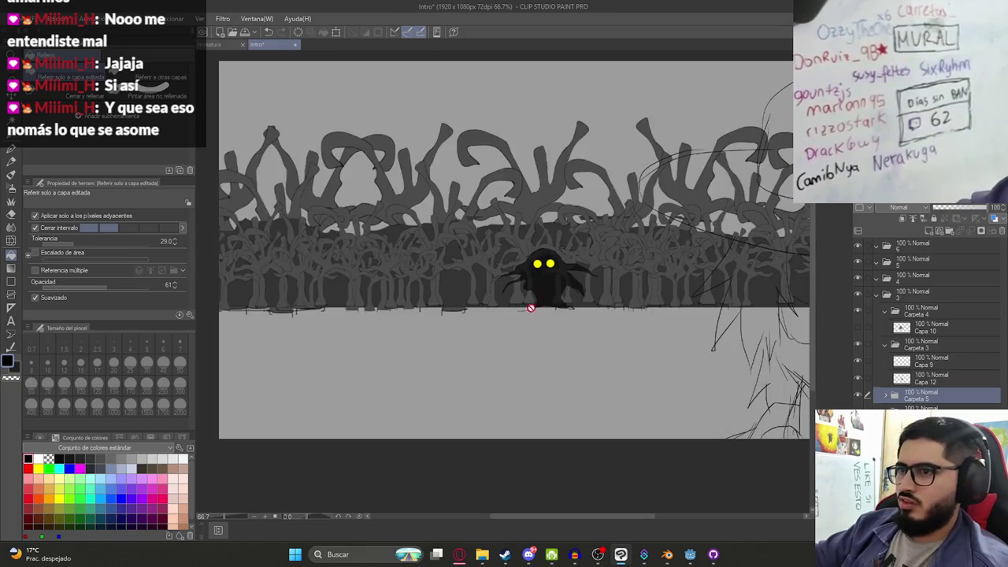
pyautogui.click(867, 378)
pyautogui.click(864, 346)
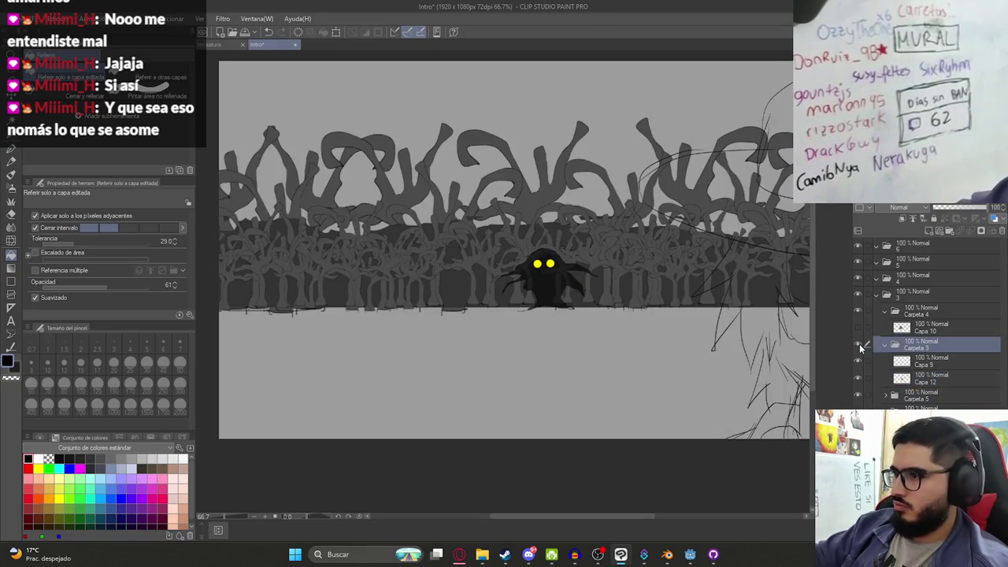
pyautogui.click(858, 346)
pyautogui.click(858, 346)
pyautogui.click(885, 345)
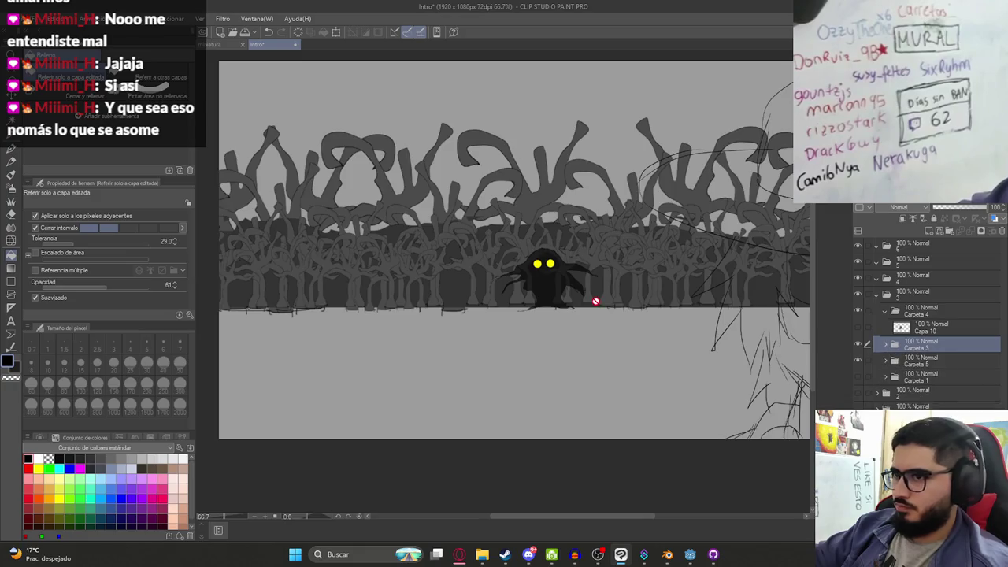
# Move the Carpeta 3 creature slightly down and left with Move Layer
pyautogui.press('k')
pyautogui.moveTo(595, 301); pyautogui.dragTo(549, 298)
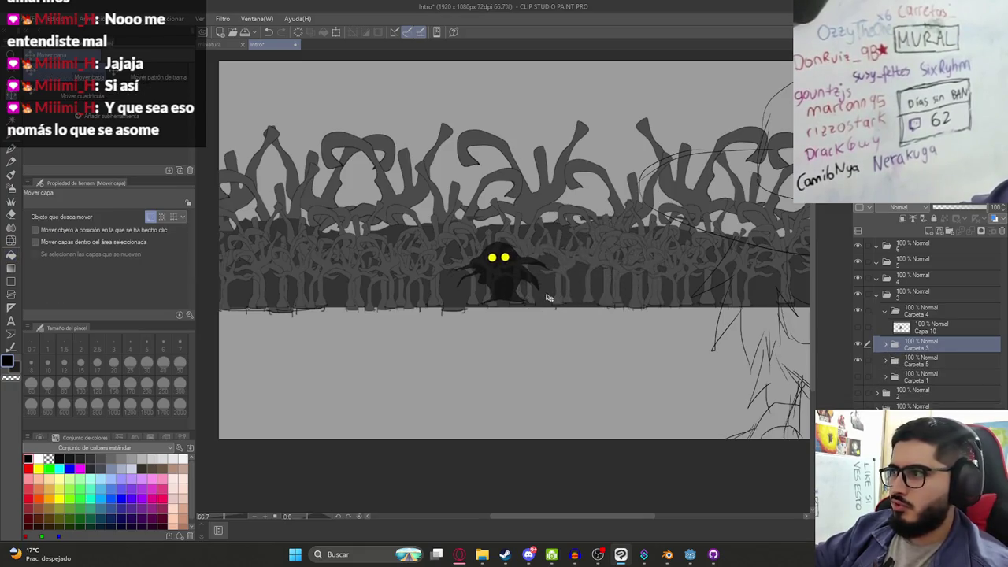
pyautogui.hotkey('ctrl', 'z')
pyautogui.click(885, 345)
pyautogui.click(929, 361)
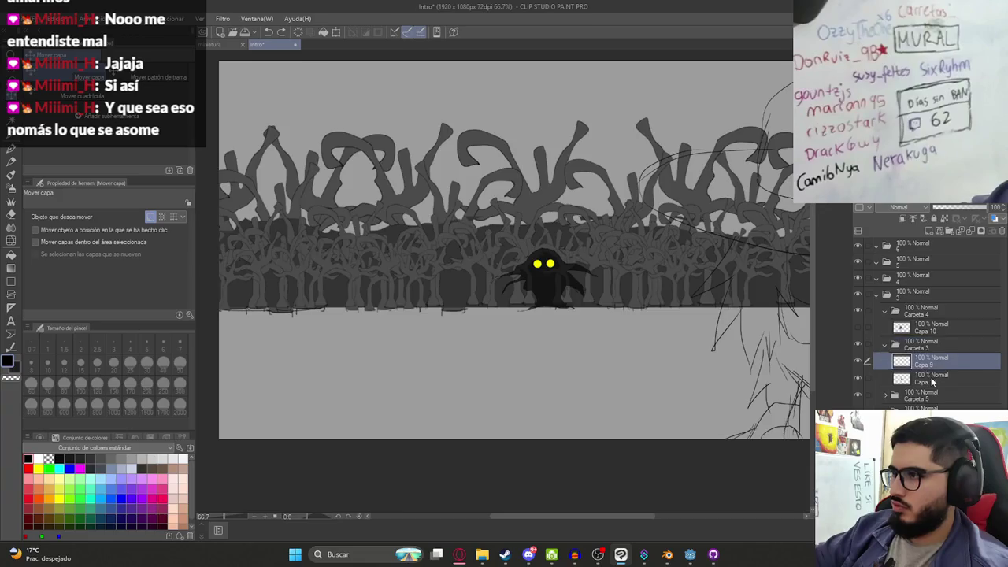
pyautogui.click(932, 378)
pyautogui.scroll(4, 495, 292)
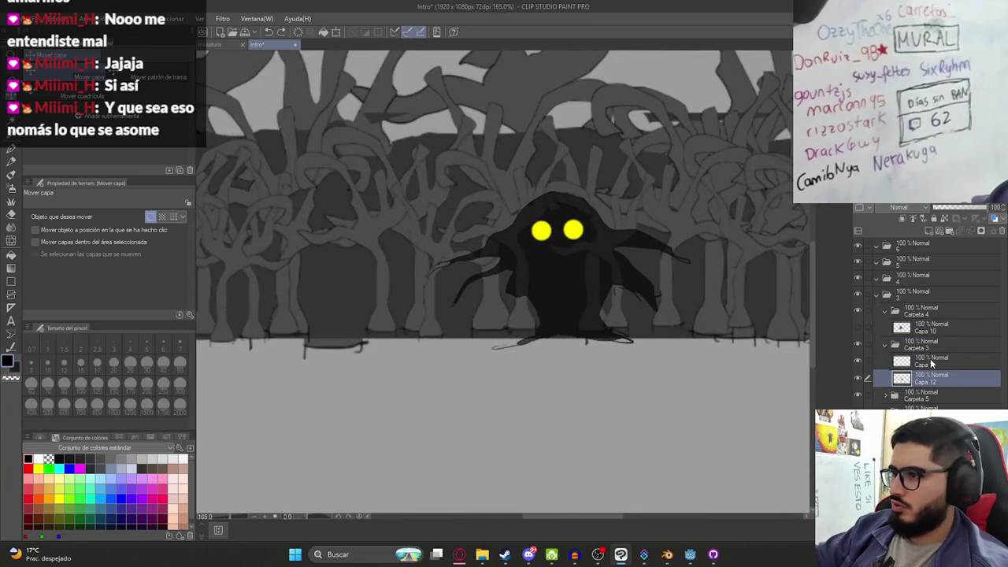
pyautogui.click(928, 346)
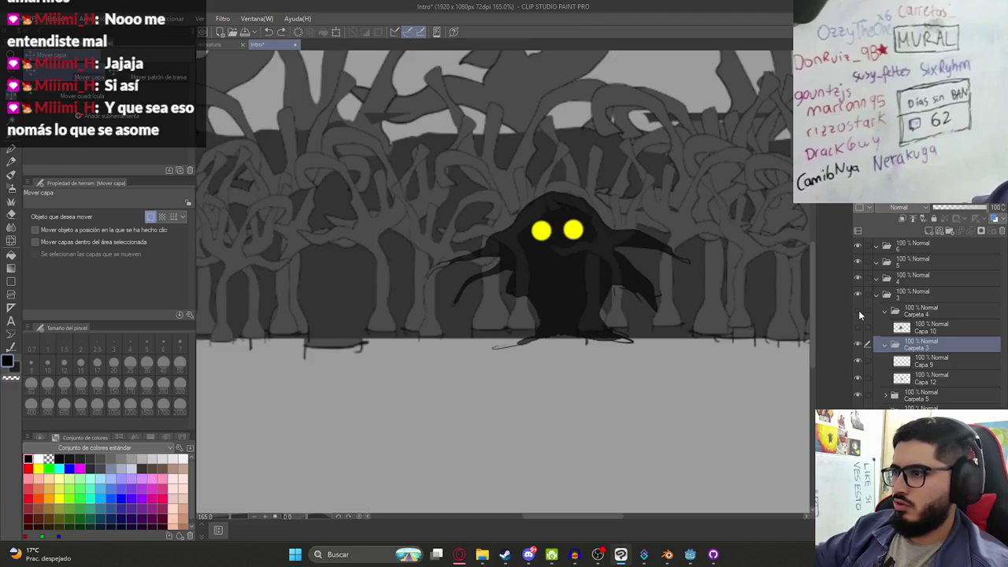
pyautogui.moveTo(476, 268)
pyautogui.mouseDown()
pyautogui.moveTo(469, 288)
pyautogui.moveTo(477, 268)
pyautogui.mouseUp()
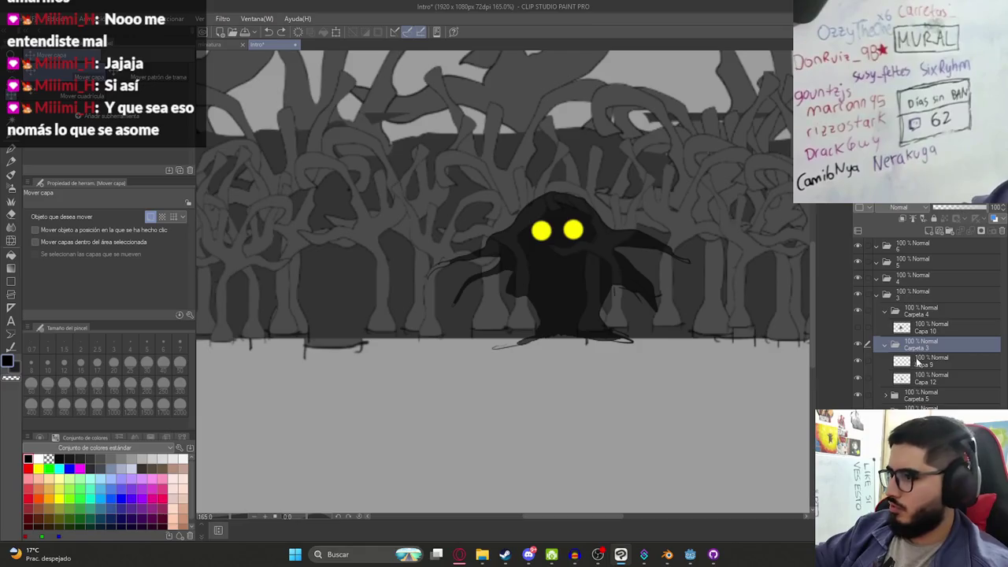
# Check the forest behind the creature and reselect the Carpeta 3 folder
pyautogui.click(875, 395)
pyautogui.click(862, 397)
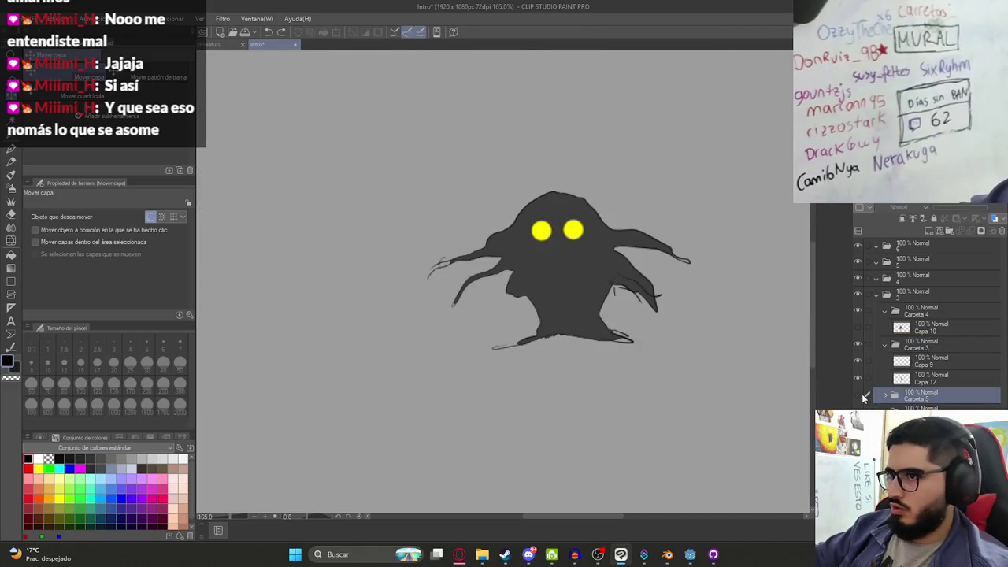
pyautogui.click(860, 396)
pyautogui.click(929, 378)
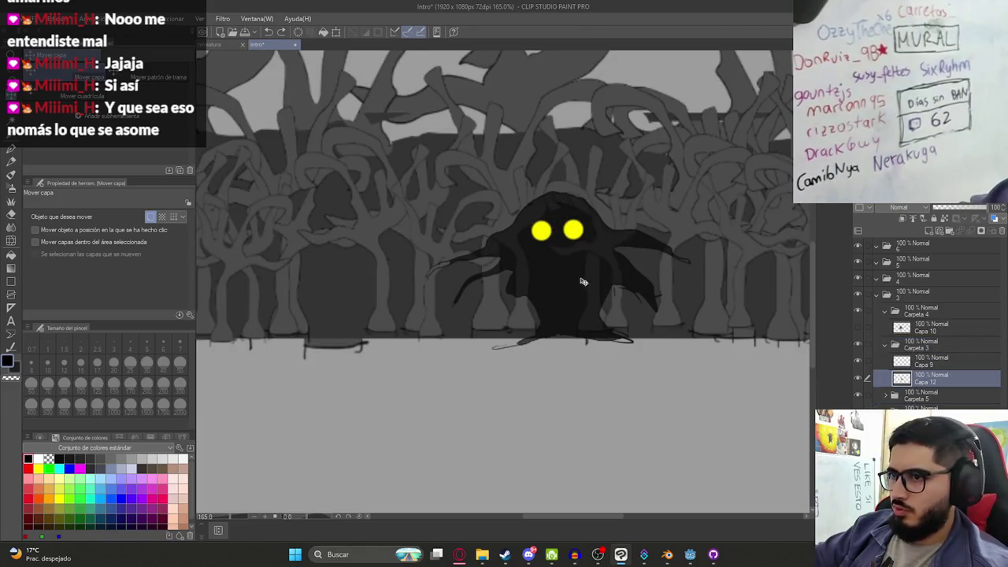
pyautogui.scroll(-3, 622, 295)
pyautogui.scroll(-2, 583, 298)
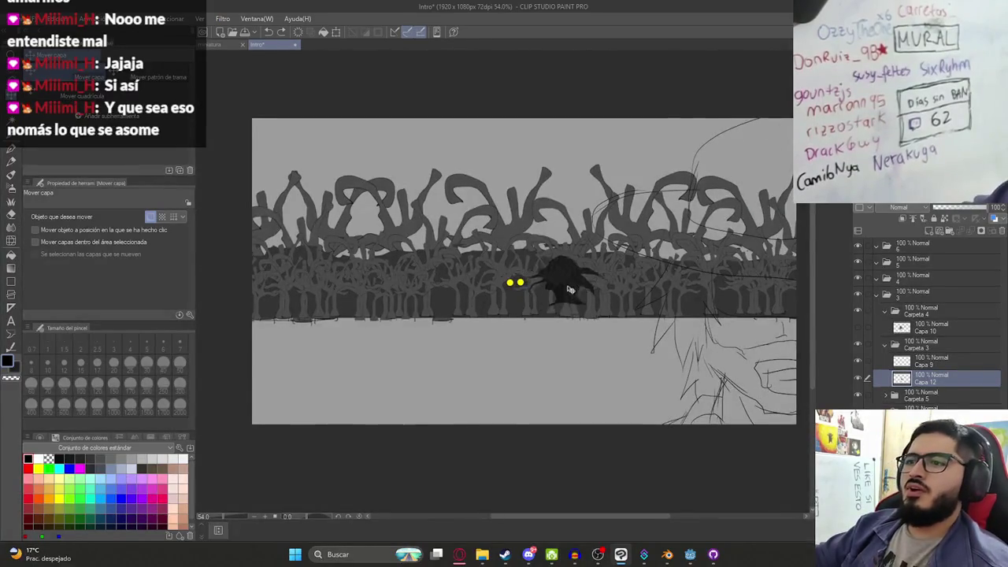
pyautogui.hotkey('alt', ']')
pyautogui.hotkey('alt', ']')
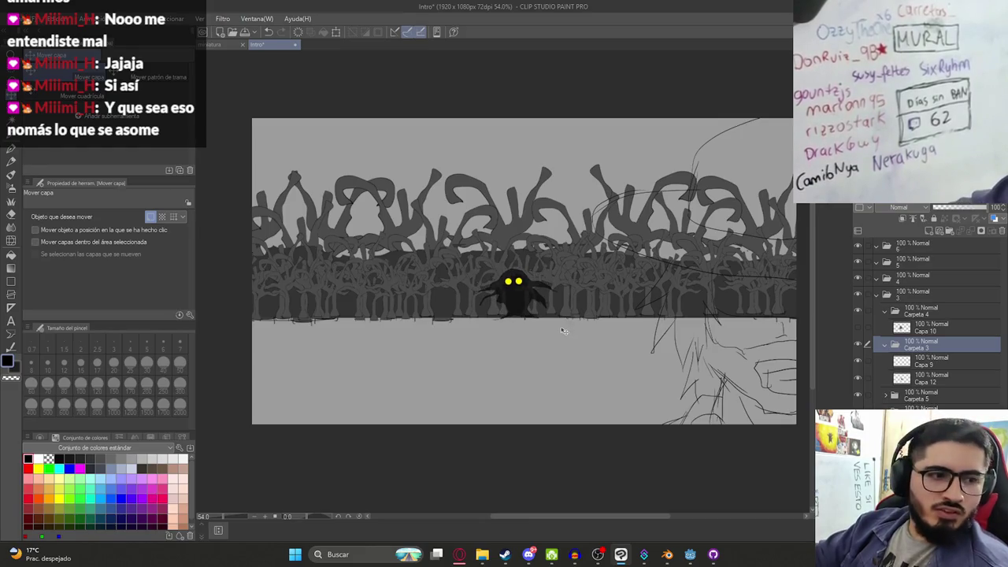
pyautogui.scroll(1, 564, 329)
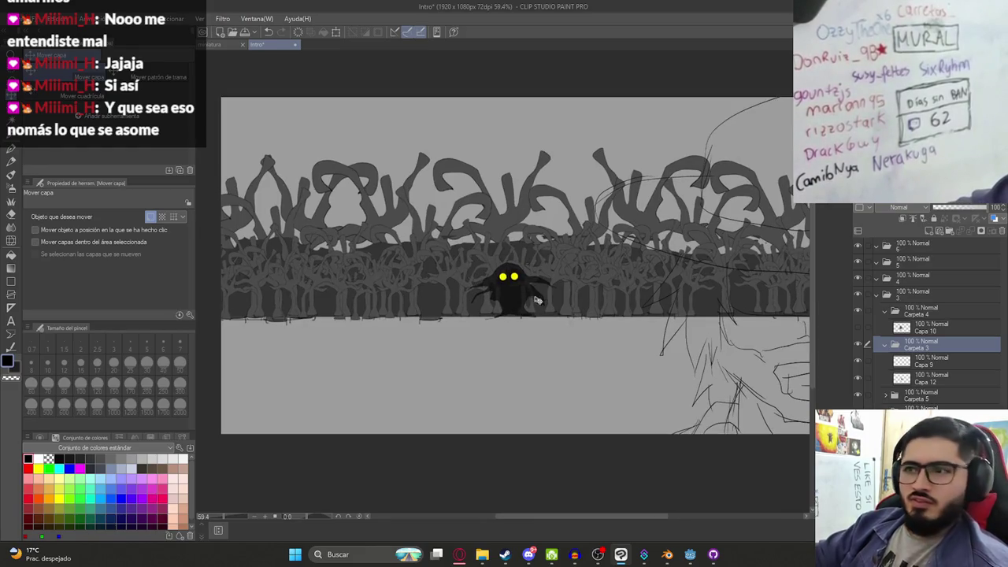
# Hide Carpeta 3, show the Capa 10 sketch, and collapse Carpeta 3
pyautogui.click(860, 345)
pyautogui.click(858, 344)
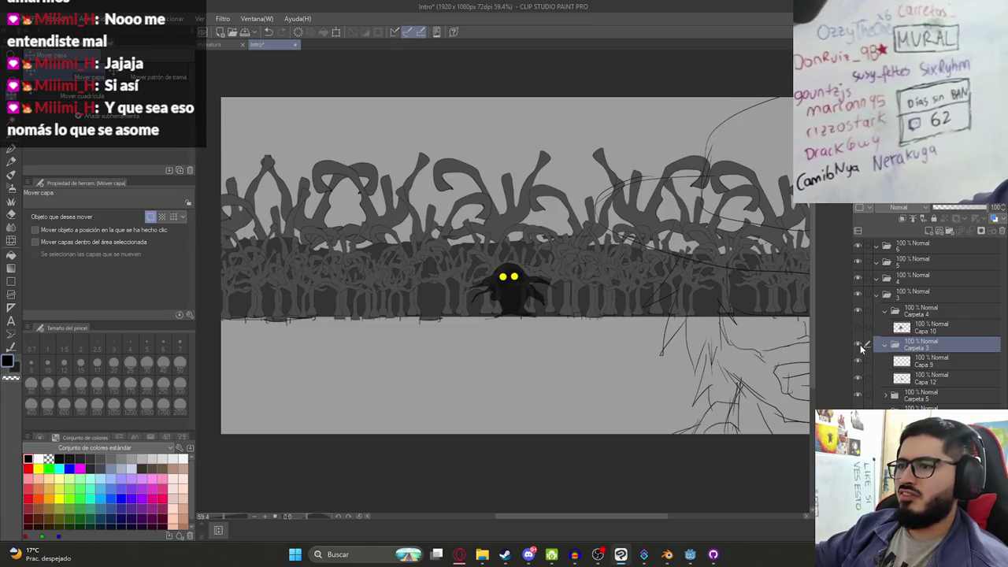
pyautogui.click(860, 344)
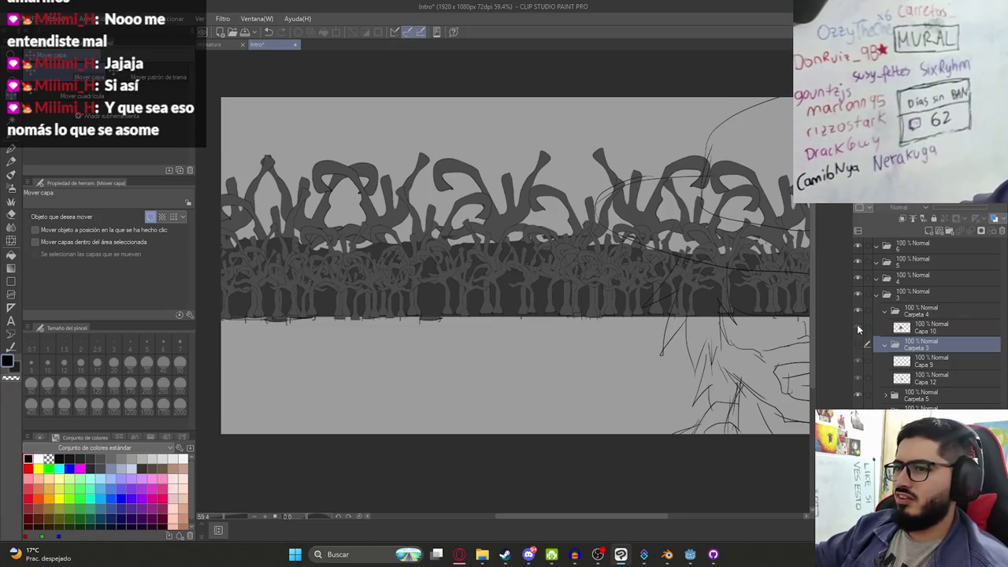
pyautogui.click(857, 325)
pyautogui.click(884, 344)
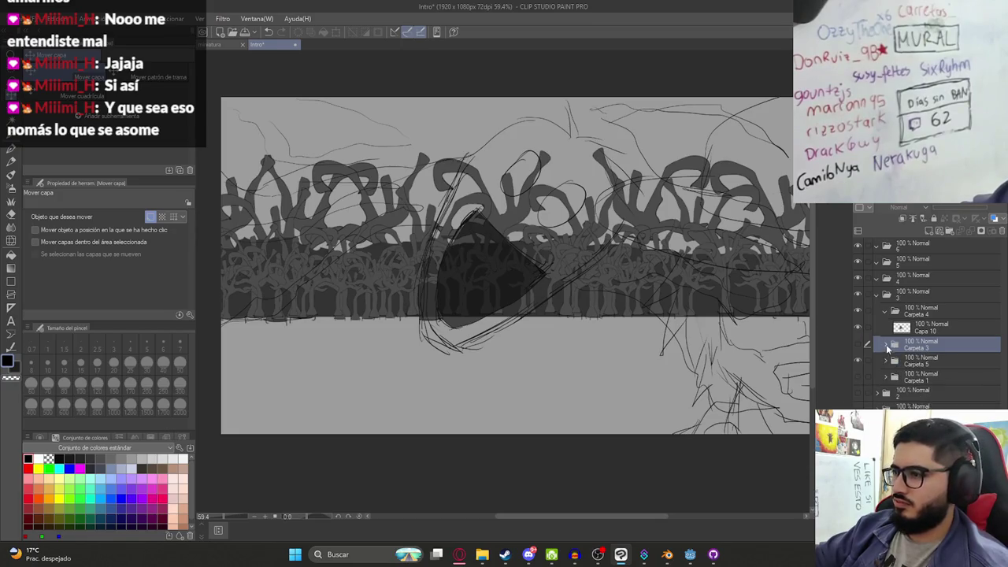
# Fade the Carpeta 5 forest folder to 39% opacity
pyautogui.click(901, 359)
pyautogui.click(951, 206)
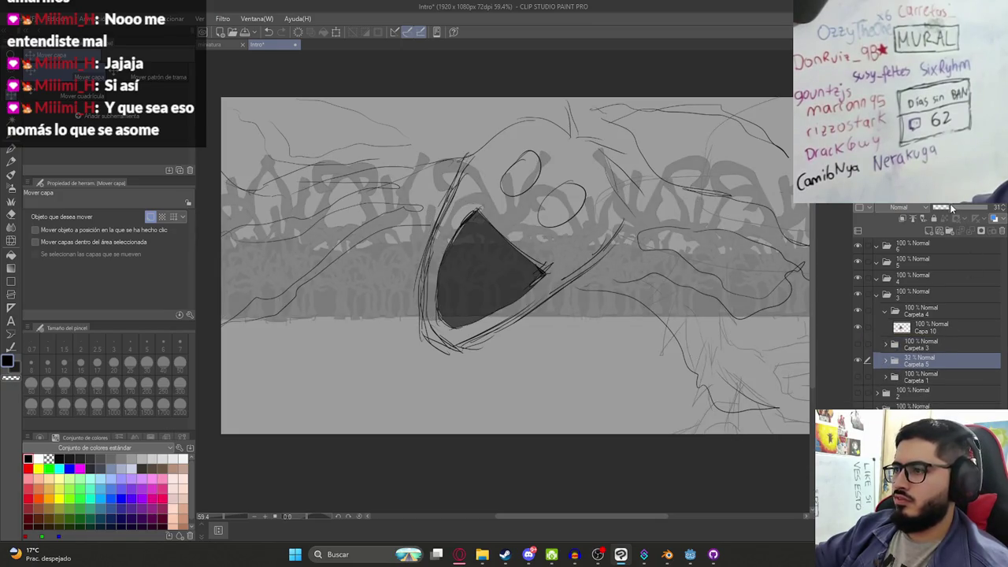
pyautogui.click(955, 204)
# On Capa 10, try G-pen strokes below the dark triangle and undo them
pyautogui.click(952, 329)
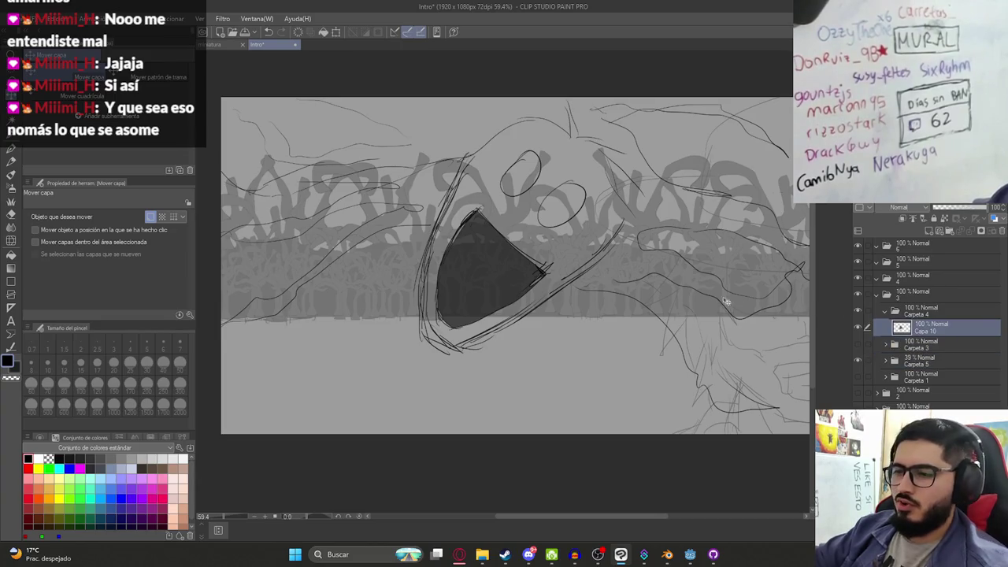
pyautogui.press('p')
pyautogui.moveTo(551, 347); pyautogui.dragTo(675, 293)
pyautogui.hotkey('ctrl', 'z')
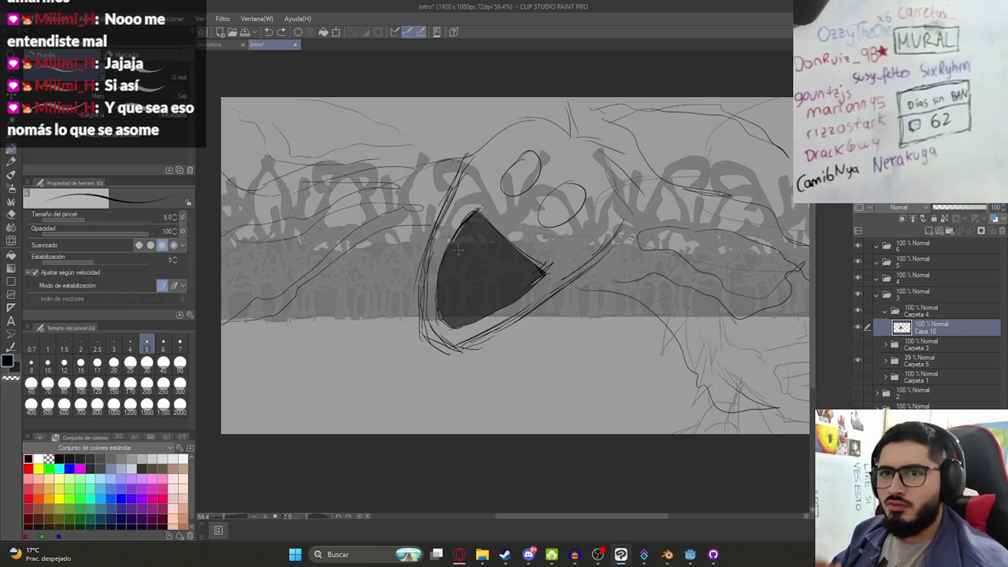
pyautogui.moveTo(478, 318)
pyautogui.mouseDown()
pyautogui.moveTo(469, 405)
pyautogui.moveTo(473, 299)
pyautogui.mouseUp()
pyautogui.hotkey('ctrl', 'z')
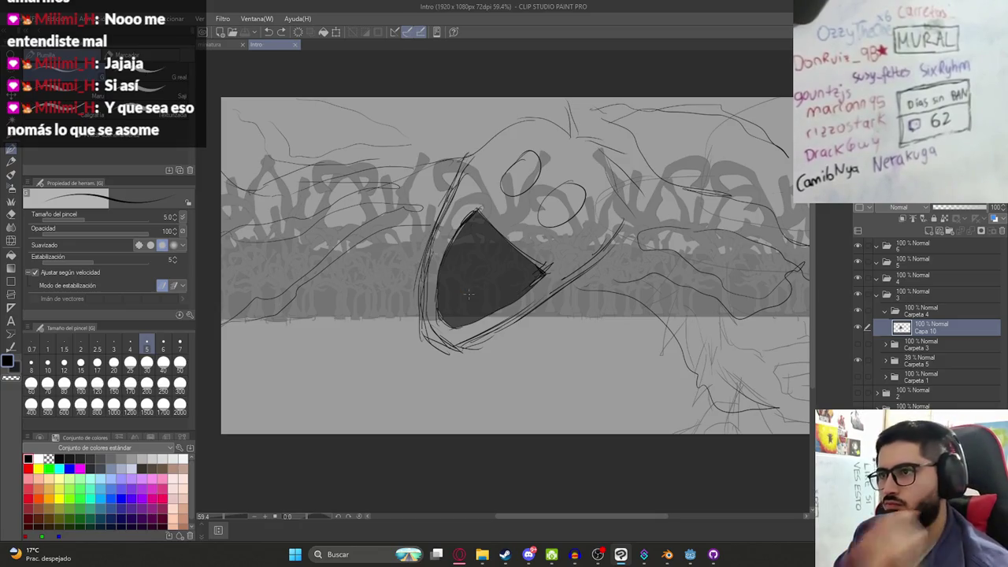
# Draw a short stroke and shift the Capa 10 sketch layer down and right
pyautogui.scroll(-2, 399, 250)
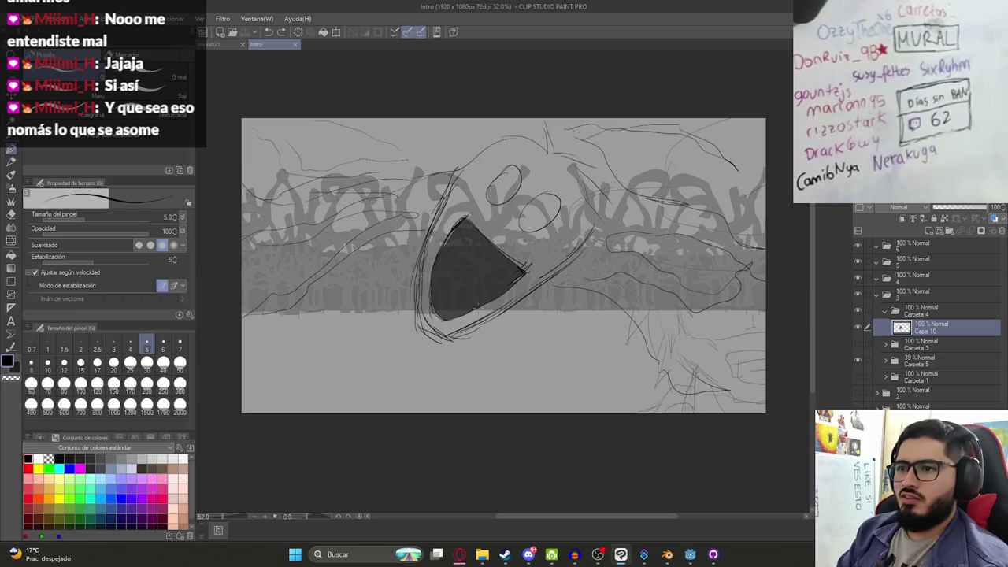
pyautogui.moveTo(521, 306); pyautogui.dragTo(524, 301)
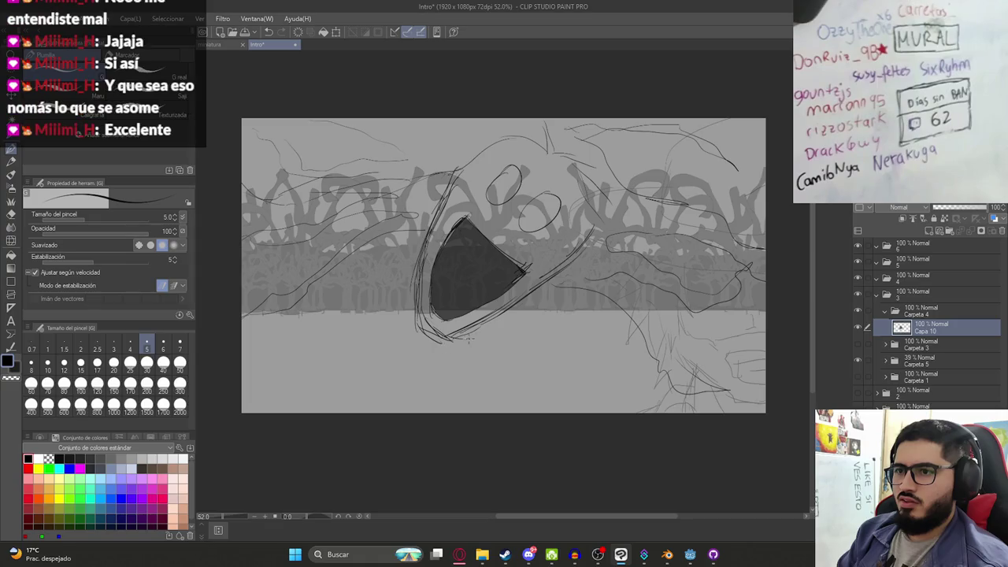
pyautogui.press('k')
pyautogui.moveTo(482, 331)
pyautogui.mouseDown()
pyautogui.moveTo(494, 364)
pyautogui.moveTo(506, 304)
pyautogui.mouseUp()
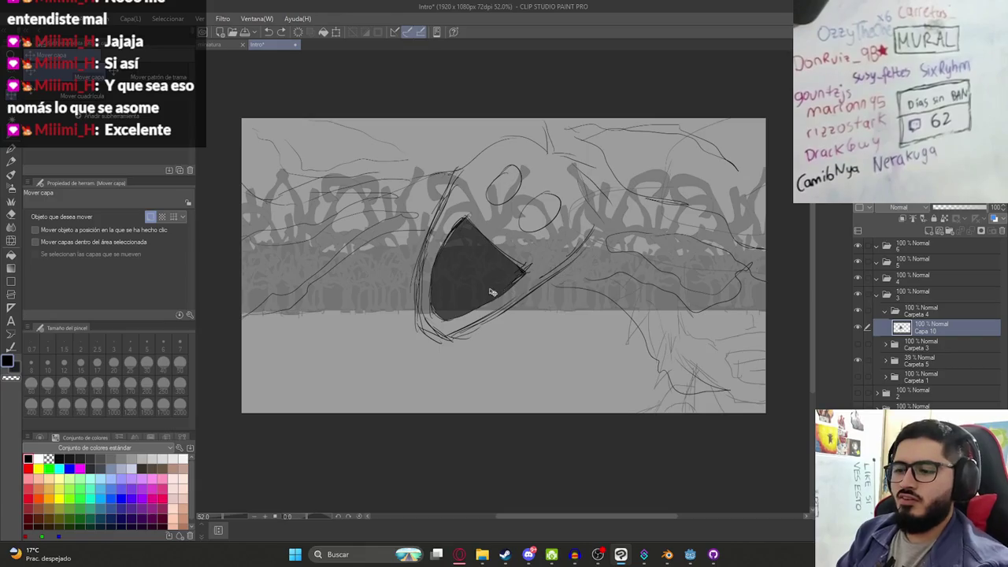
pyautogui.press('p')
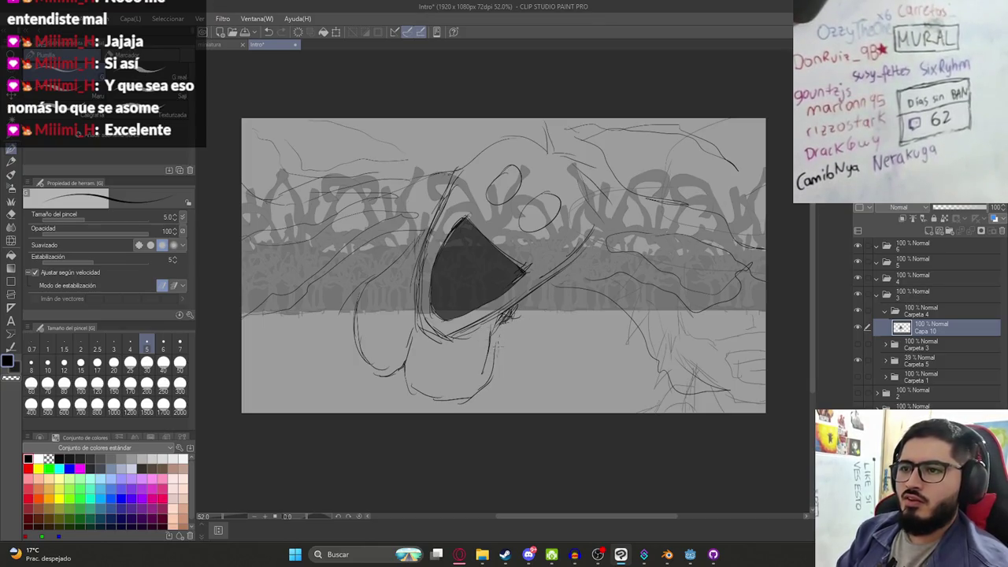
# Hatch strokes below the dark mouth and at the lower left, setting the eraser to size 150
pyautogui.moveTo(517, 327); pyautogui.dragTo(504, 347)
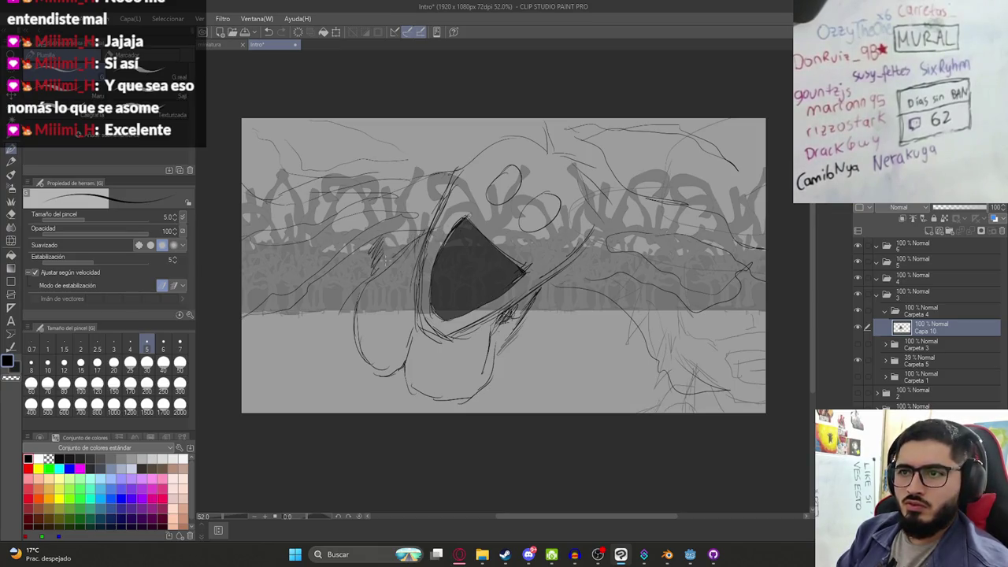
pyautogui.moveTo(351, 319)
pyautogui.mouseDown()
pyautogui.moveTo(370, 402)
pyautogui.moveTo(468, 409)
pyautogui.moveTo(418, 378)
pyautogui.moveTo(513, 365)
pyautogui.moveTo(385, 326)
pyautogui.mouseUp()
pyautogui.press('e')
pyautogui.click(113, 383)
pyautogui.press('p')
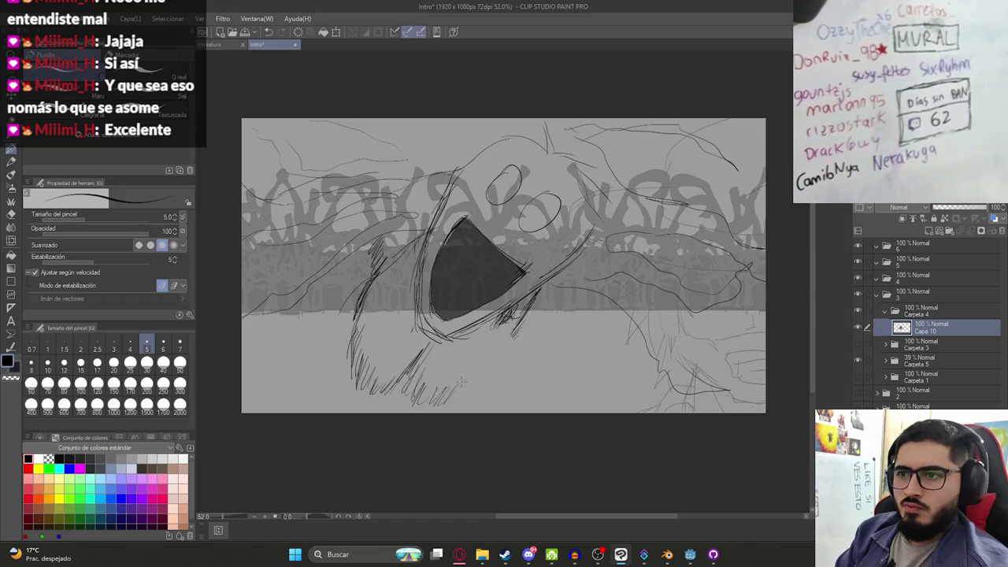
# Add hatching at the figure's bottom, below the snout and faintly over the snout
pyautogui.moveTo(417, 408); pyautogui.dragTo(435, 390)
pyautogui.moveTo(512, 334); pyautogui.dragTo(491, 363)
pyautogui.moveTo(520, 291); pyautogui.dragTo(458, 329)
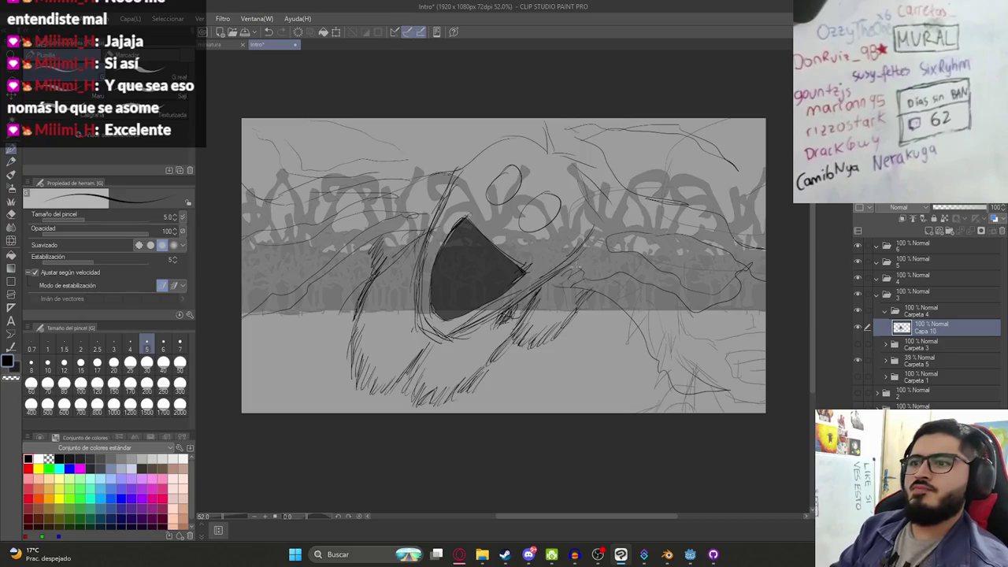
pyautogui.press('e')
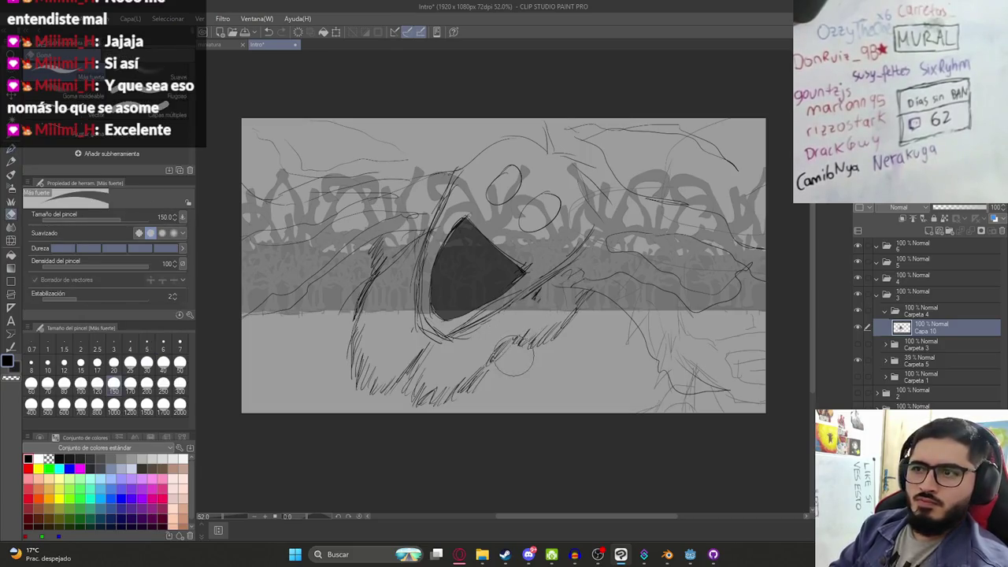
pyautogui.press('p')
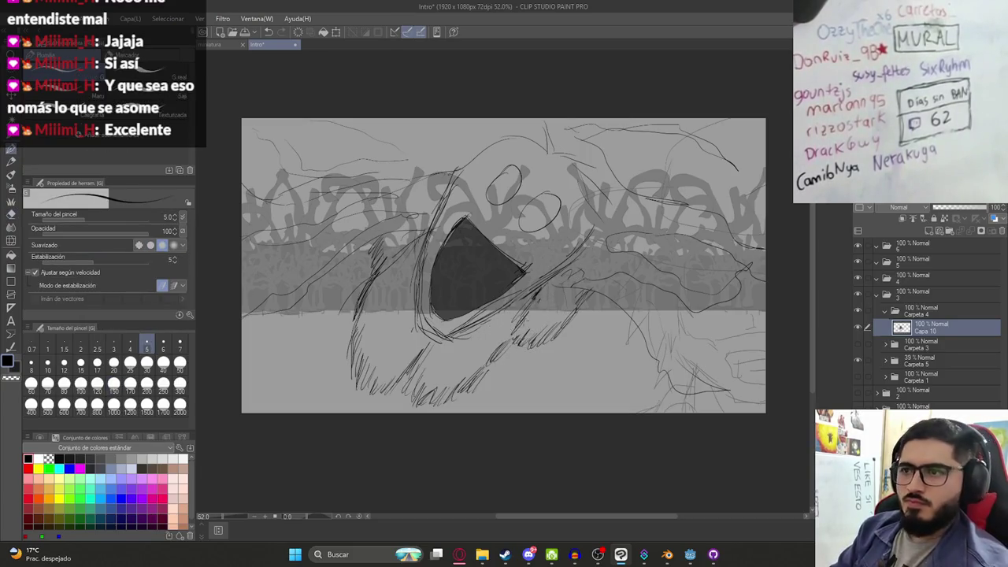
pyautogui.scroll(-3, 541, 313)
pyautogui.scroll(1, 431, 295)
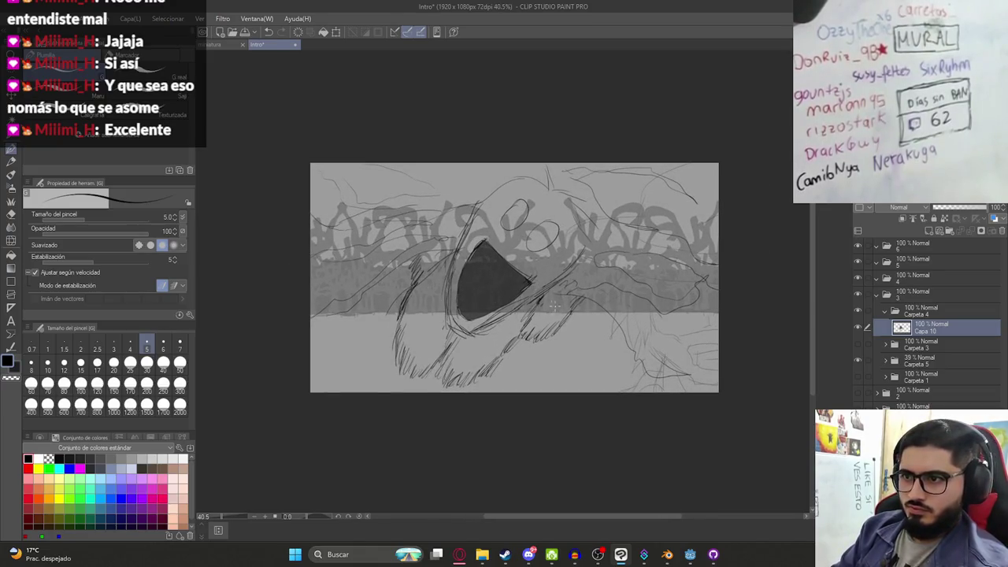
# Save the storyboard and set the Carpeta 5 forest folder's opacity to 63%
pyautogui.hotkey('ctrl', 's')
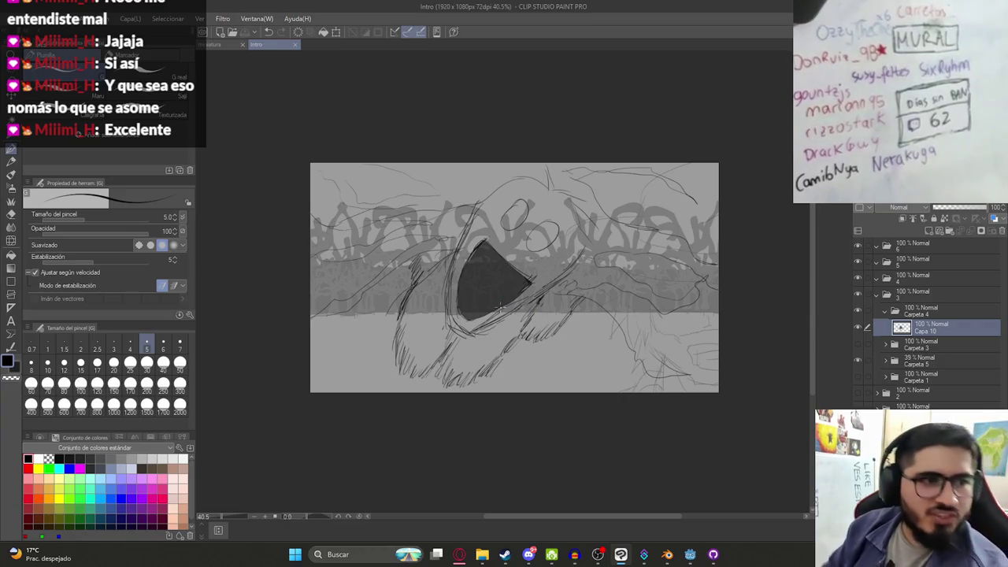
pyautogui.scroll(2, 573, 274)
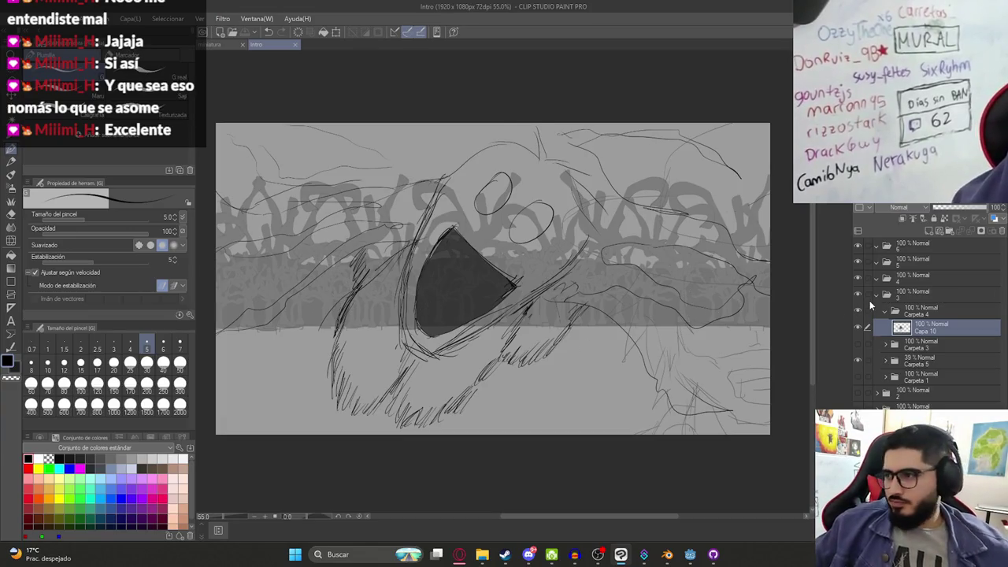
pyautogui.click(939, 300)
pyautogui.click(911, 312)
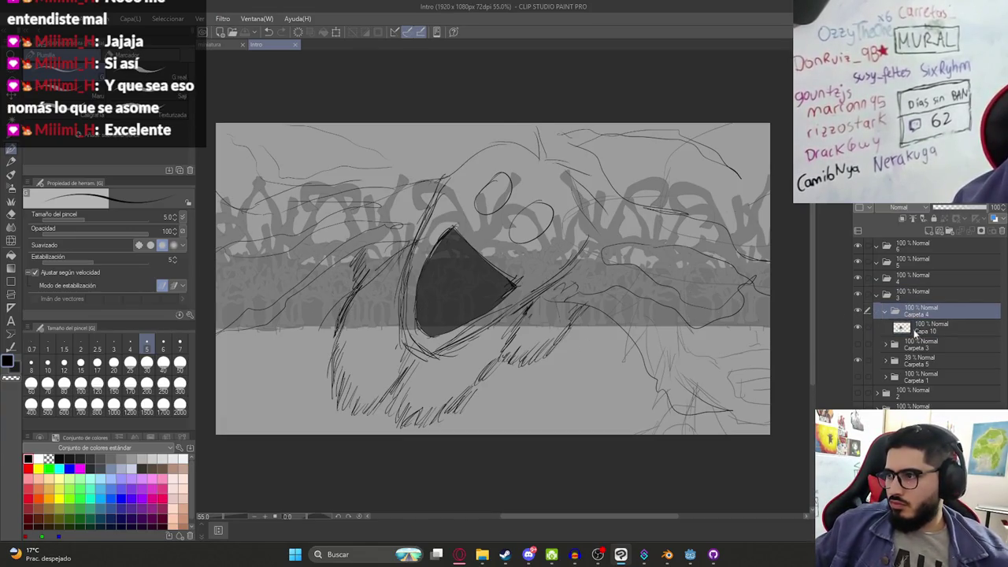
pyautogui.click(921, 346)
pyautogui.click(922, 361)
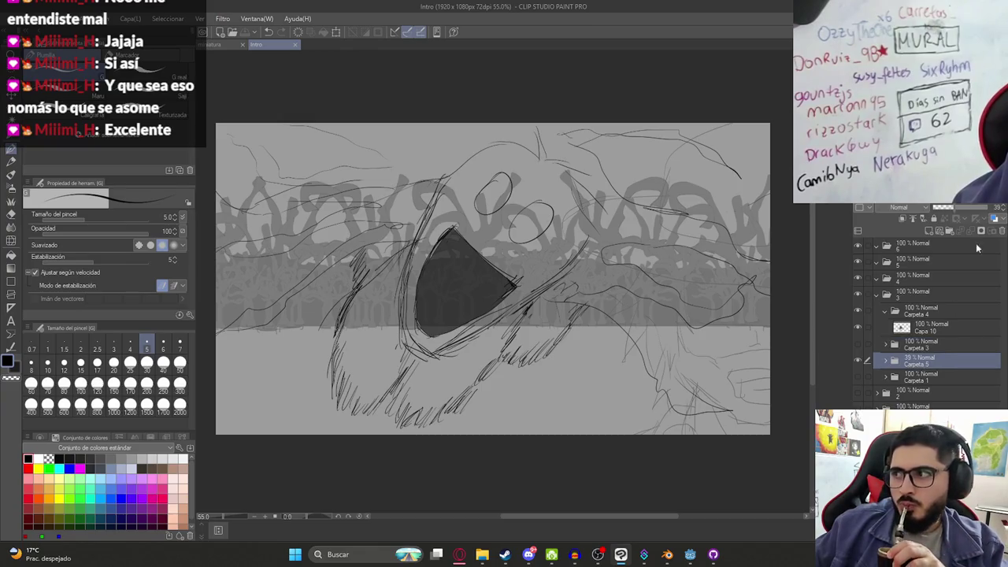
pyautogui.click(994, 207)
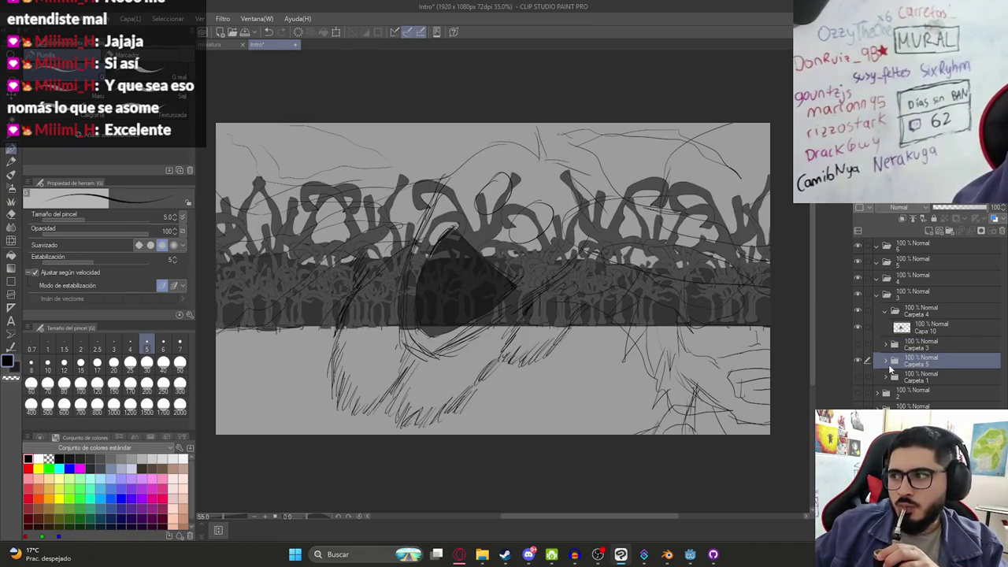
pyautogui.click(967, 207)
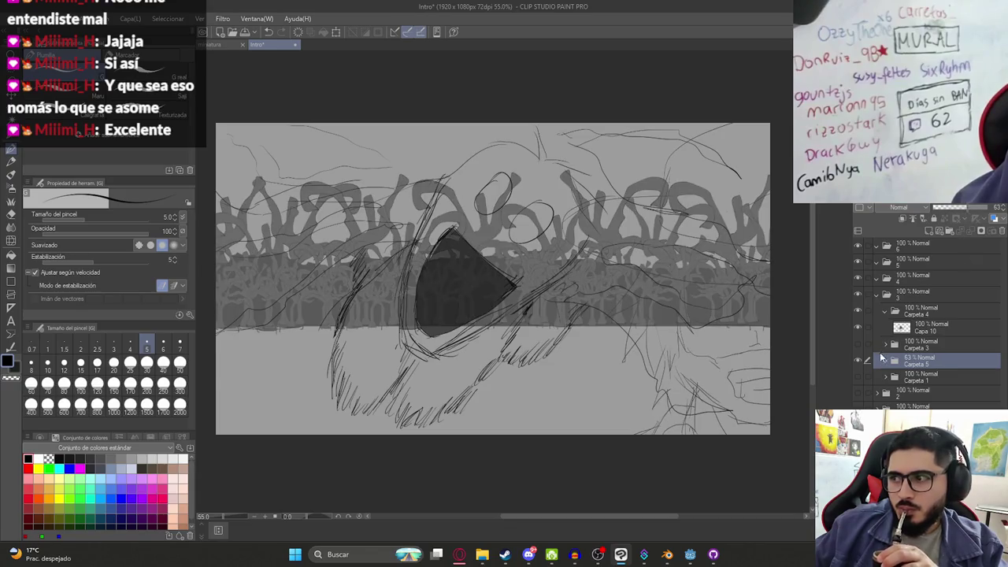
pyautogui.click(856, 360)
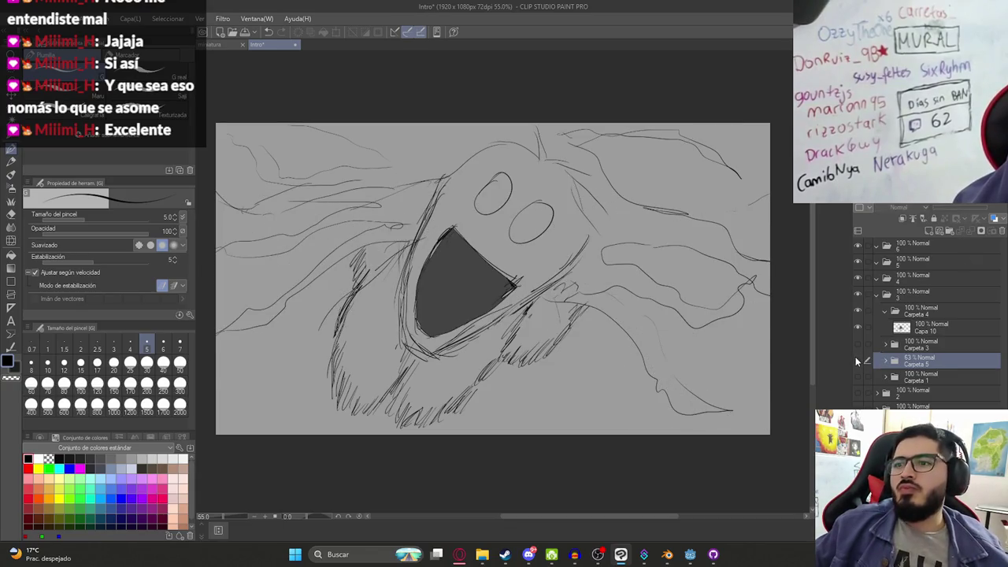
pyautogui.click(856, 360)
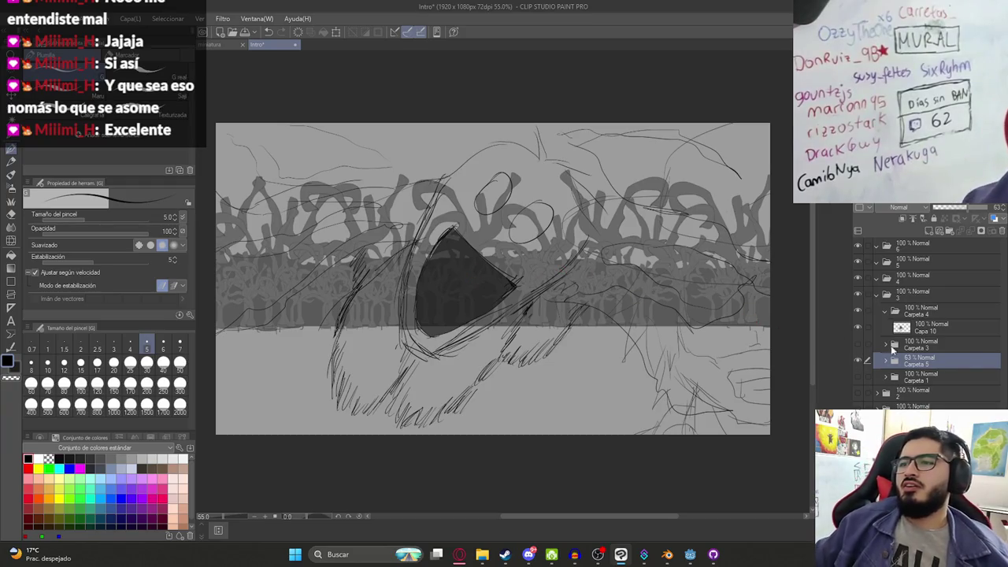
# Move the layer property settings aside, collapse folder 3 and hide the forest background folders
pyautogui.scroll(-3, 934, 315)
pyautogui.click(961, 222)
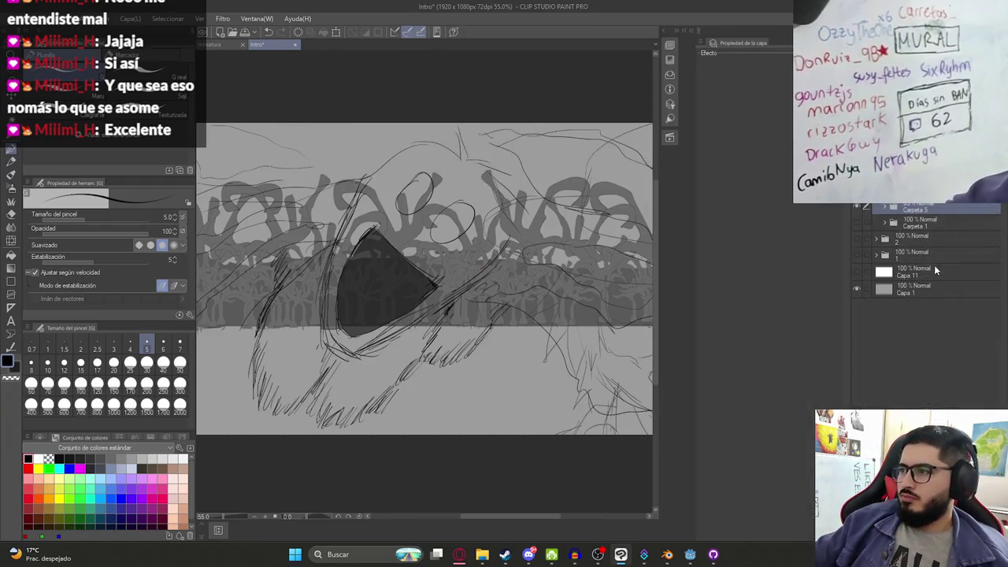
pyautogui.moveTo(736, 43)
pyautogui.mouseDown()
pyautogui.moveTo(929, 236)
pyautogui.moveTo(921, 228)
pyautogui.mouseUp()
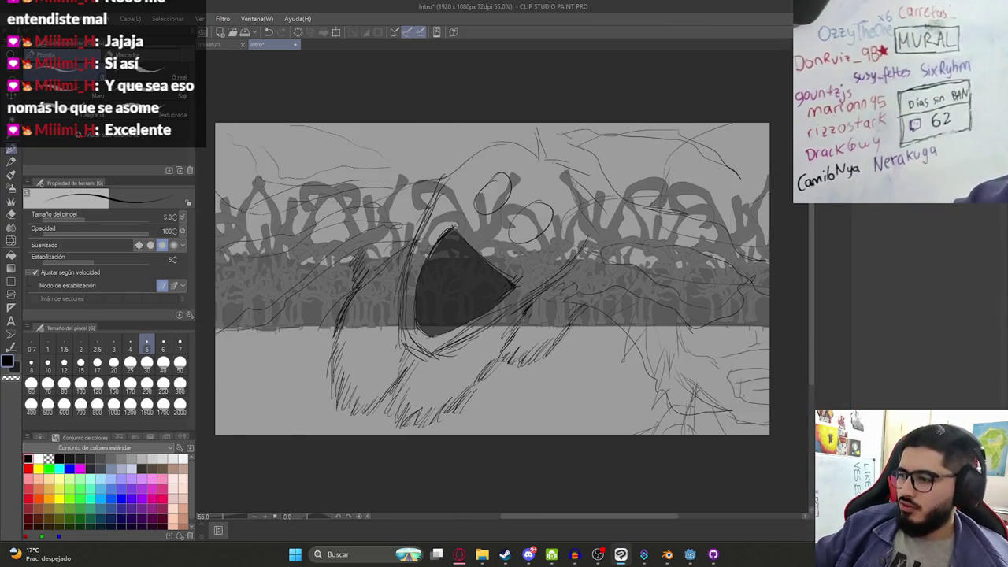
pyautogui.scroll(-1, 551, 267)
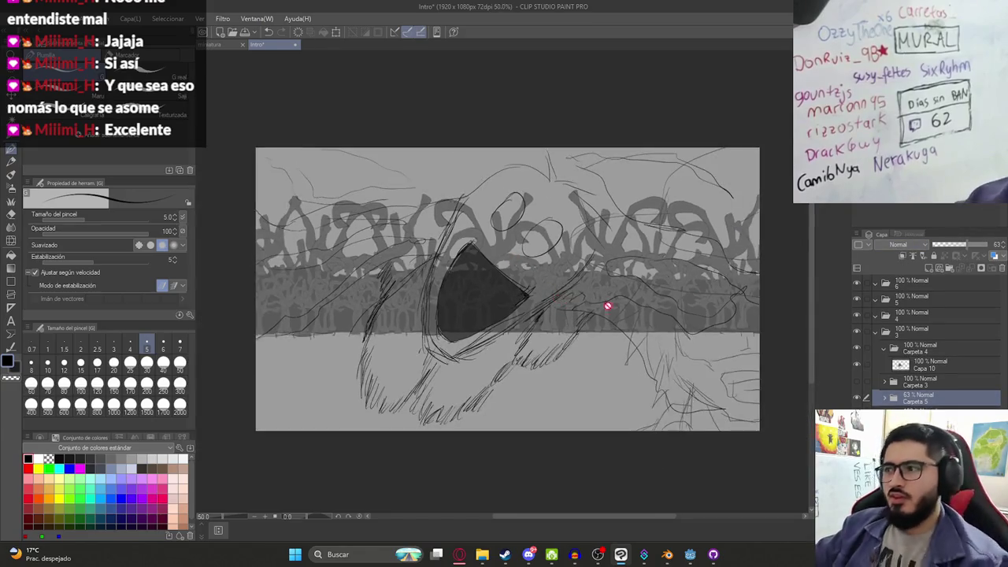
pyautogui.click(876, 331)
pyautogui.moveTo(856, 329); pyautogui.dragTo(855, 366)
# Toggle folders 1 and 2 to inspect the tree-line and hunter sketches
pyautogui.click(855, 365)
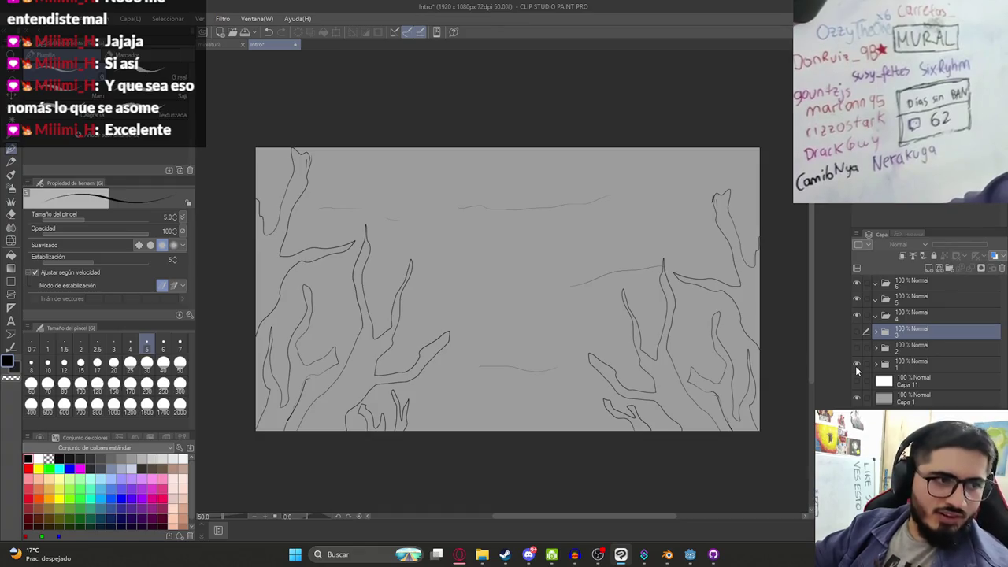
pyautogui.click(855, 365)
pyautogui.click(855, 353)
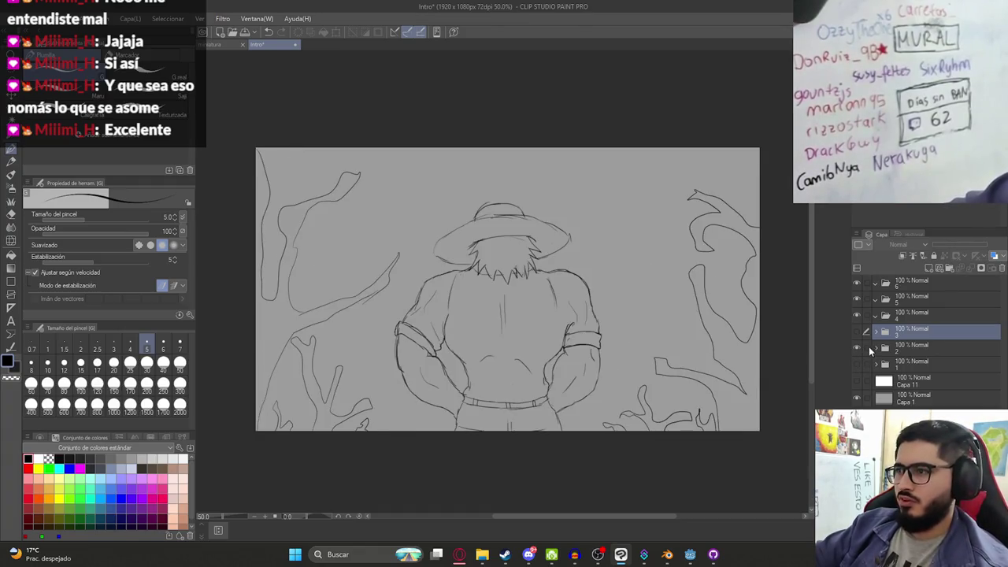
pyautogui.click(875, 347)
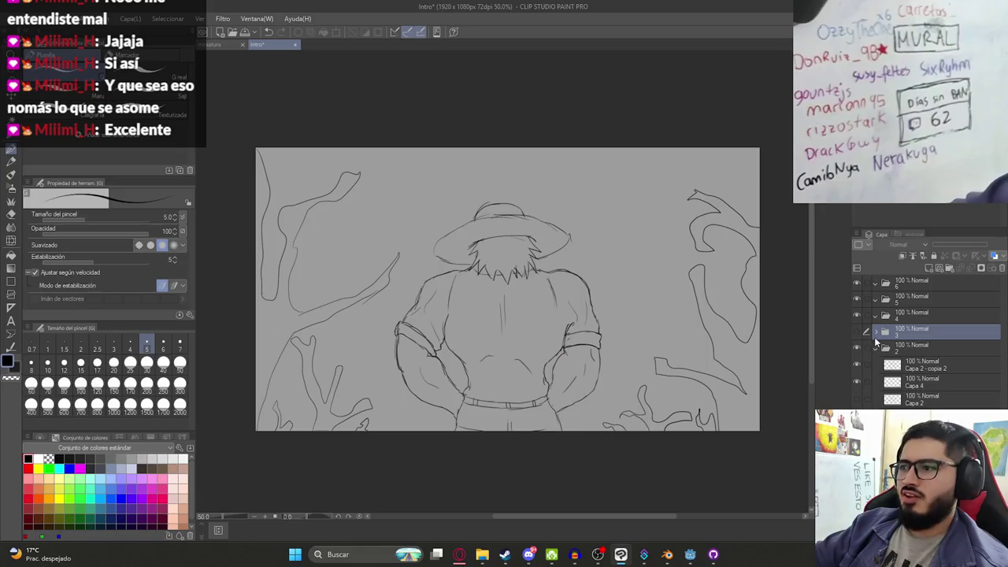
pyautogui.click(856, 347)
pyautogui.hotkey('ctrl', 'z')
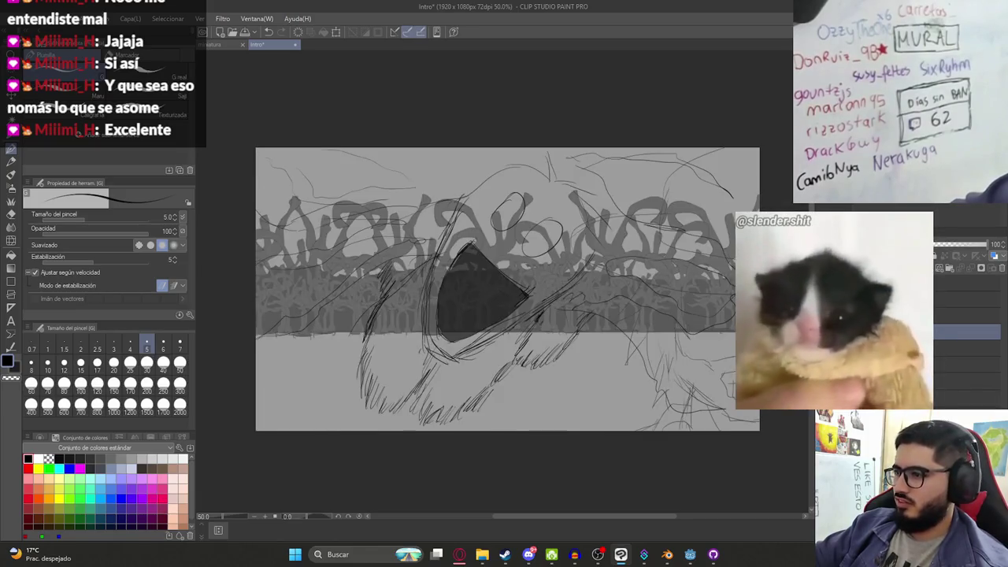
# Check the yellow-eyed creature and background trees, and raise Carpeta 5 to 100% opacity
pyautogui.click(857, 364)
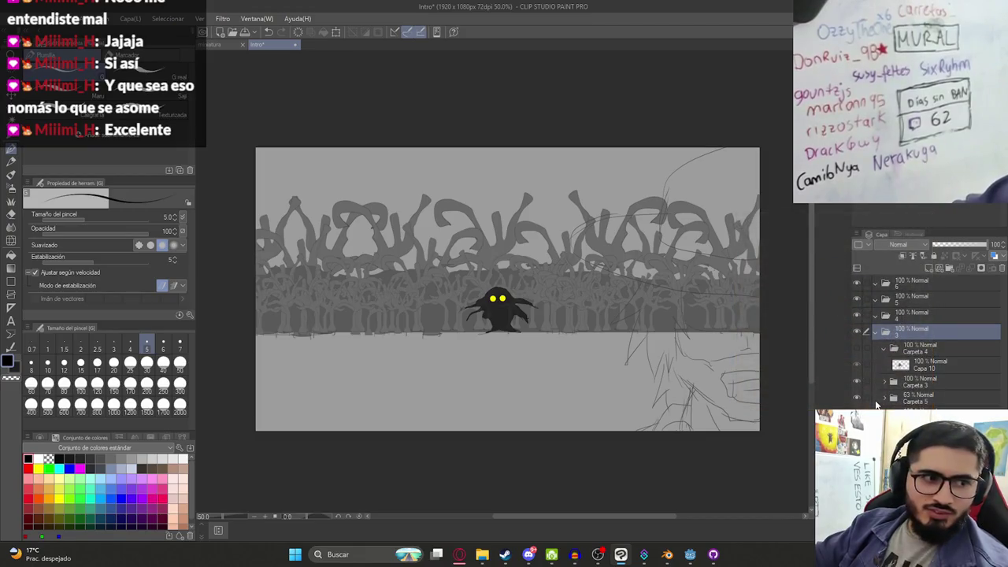
pyautogui.keyDown('alt'); pyautogui.click(880, 391); pyautogui.keyUp('alt')
pyautogui.keyDown('alt'); pyautogui.click(880, 394); pyautogui.keyUp('alt')
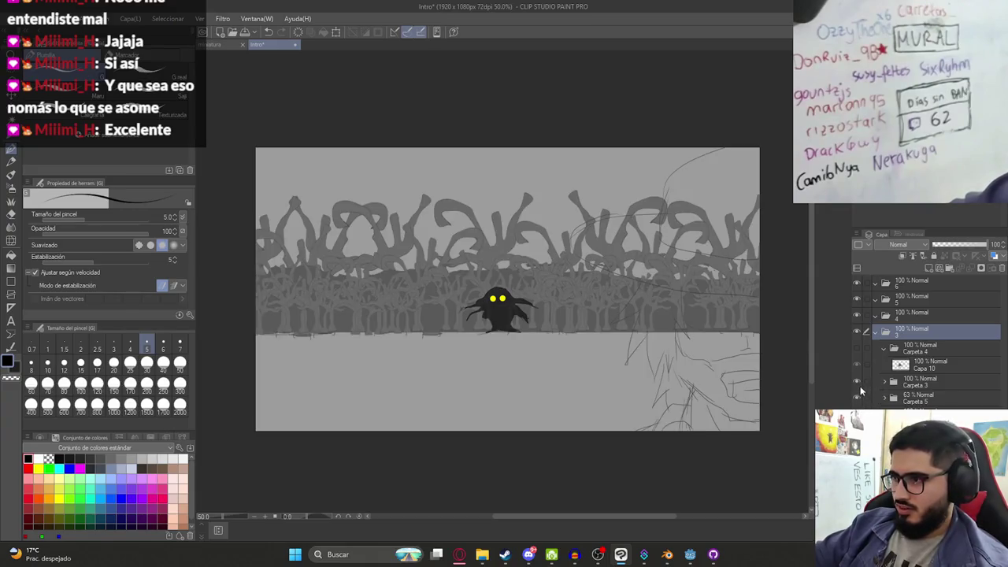
pyautogui.click(857, 382)
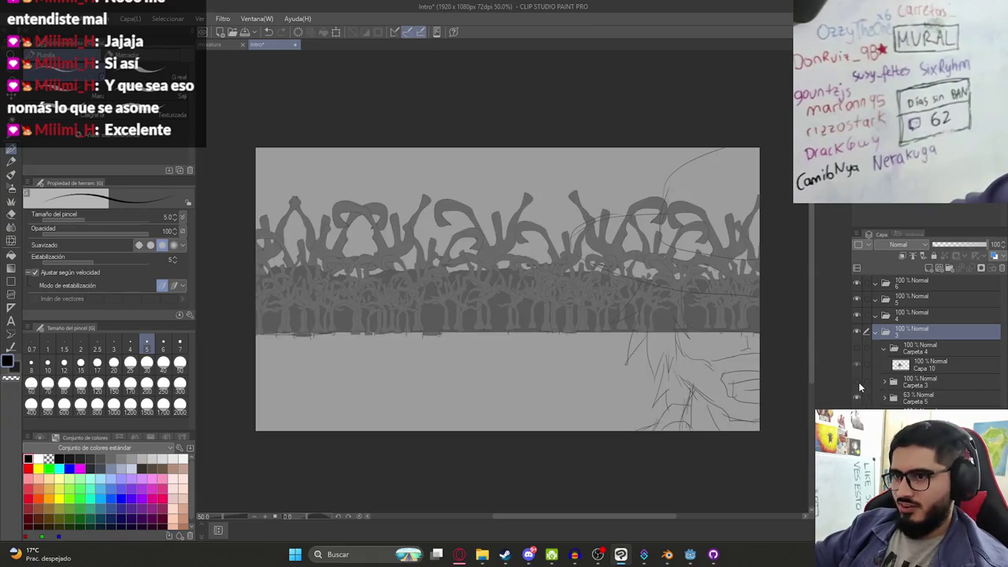
pyautogui.click(930, 398)
pyautogui.moveTo(972, 244); pyautogui.dragTo(996, 244)
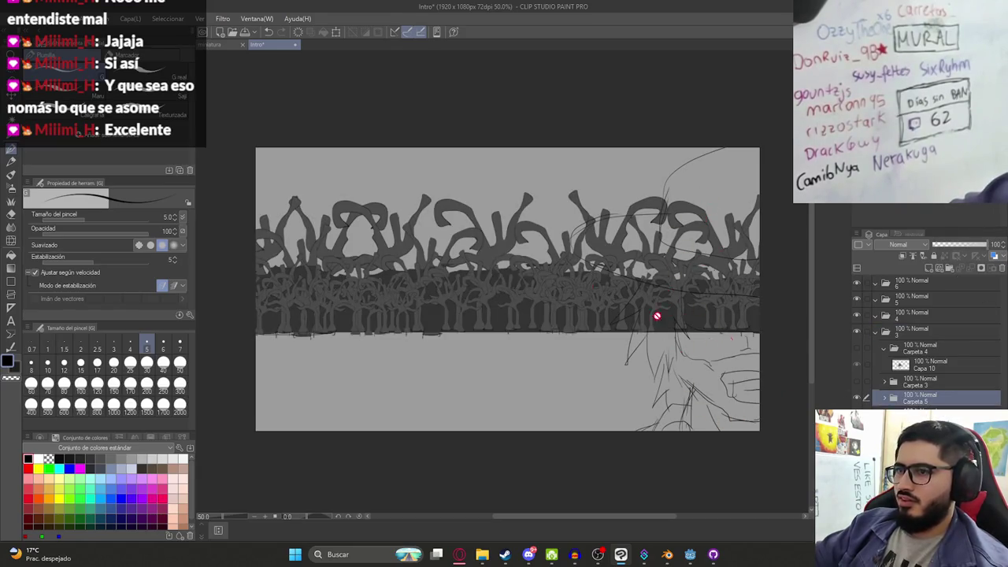
# Toggle the creature and the rough dark-shape sketch, then make Carpeta 4 current
pyautogui.click(857, 397)
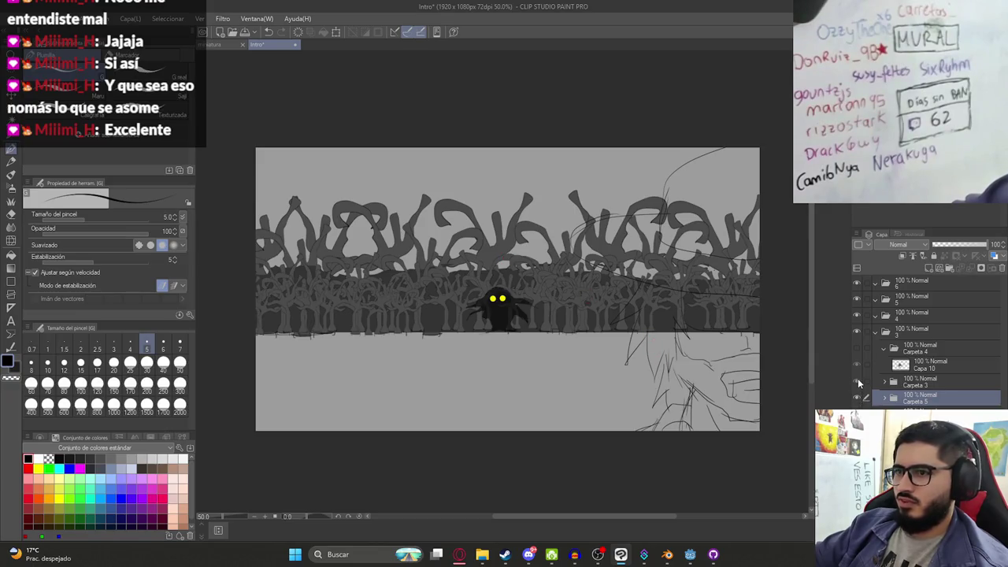
pyautogui.click(857, 359)
pyautogui.click(857, 347)
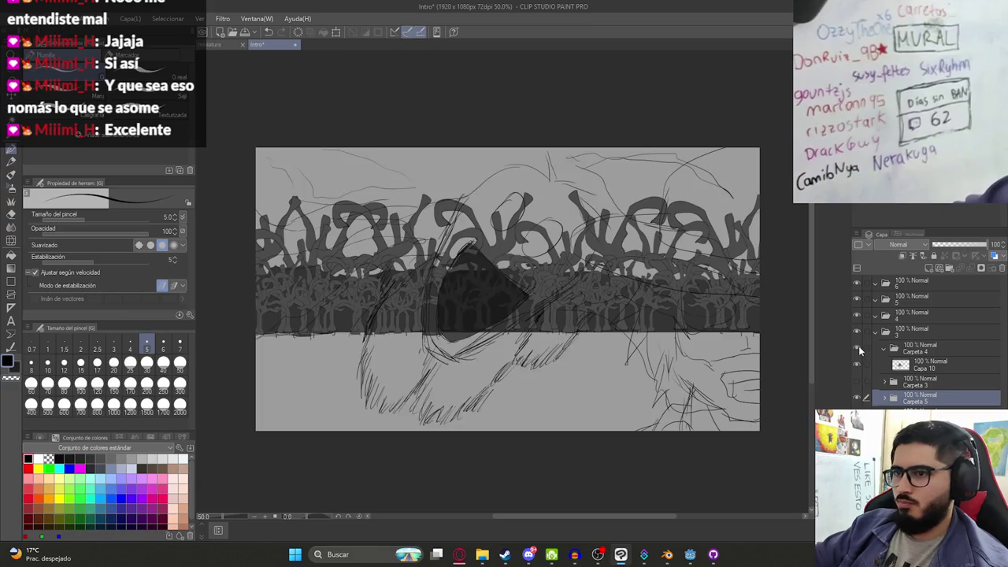
pyautogui.click(910, 364)
pyautogui.click(914, 347)
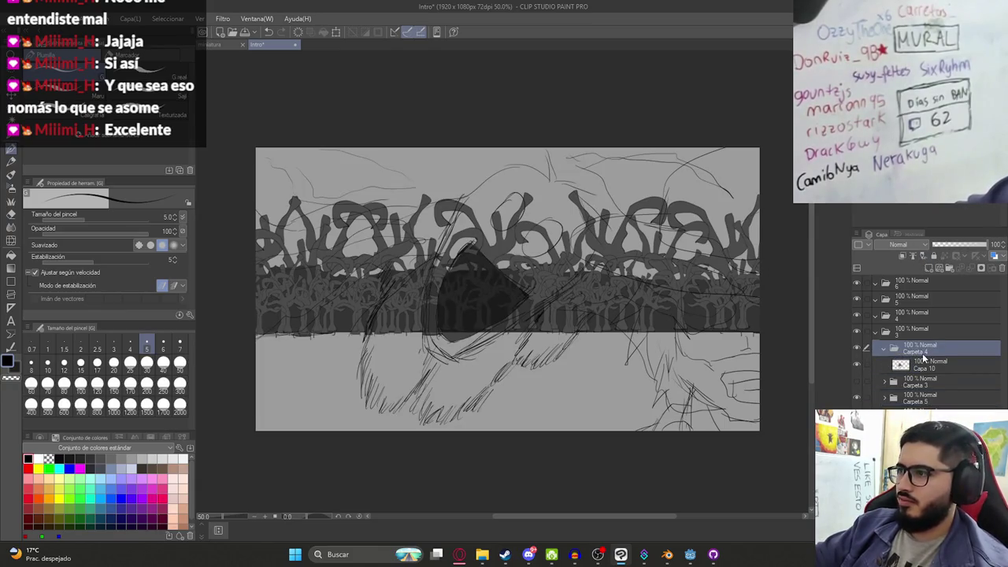
pyautogui.scroll(1, 520, 299)
pyautogui.scroll(-2, 543, 312)
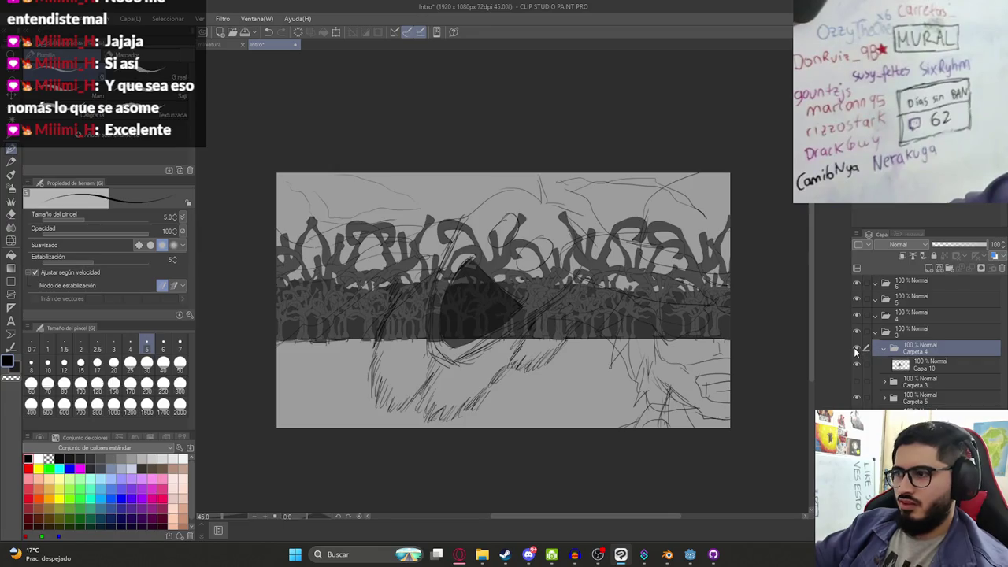
# Collapse and hide folder 3 for a blank grey canvas, and add a new empty layer
pyautogui.click(874, 332)
pyautogui.click(858, 331)
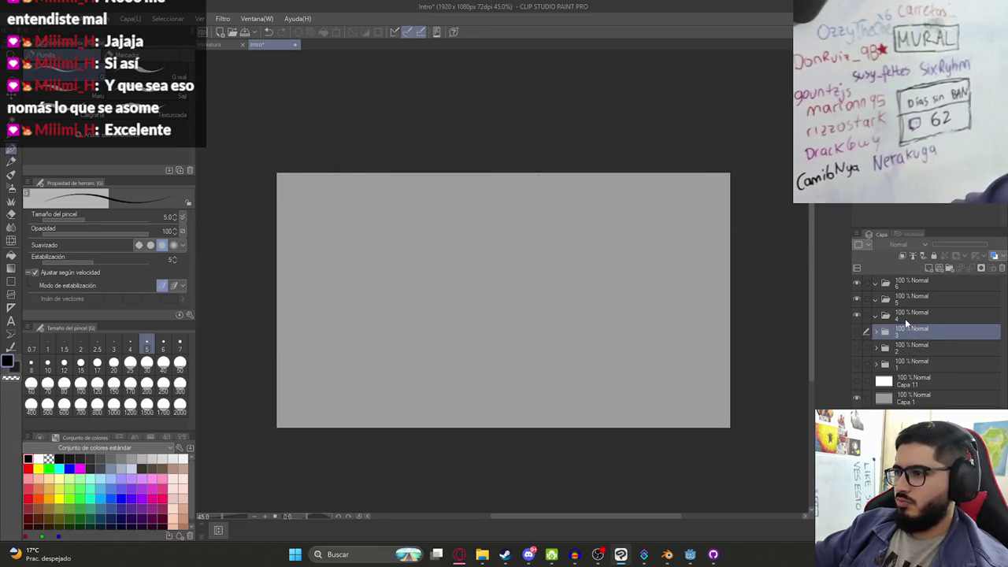
pyautogui.click(929, 265)
# Test a stroke on Capa 13, undo it, and save the Intro document
pyautogui.moveTo(546, 259); pyautogui.dragTo(513, 300)
pyautogui.hotkey('ctrl', 'z')
pyautogui.hotkey('ctrl', 's')
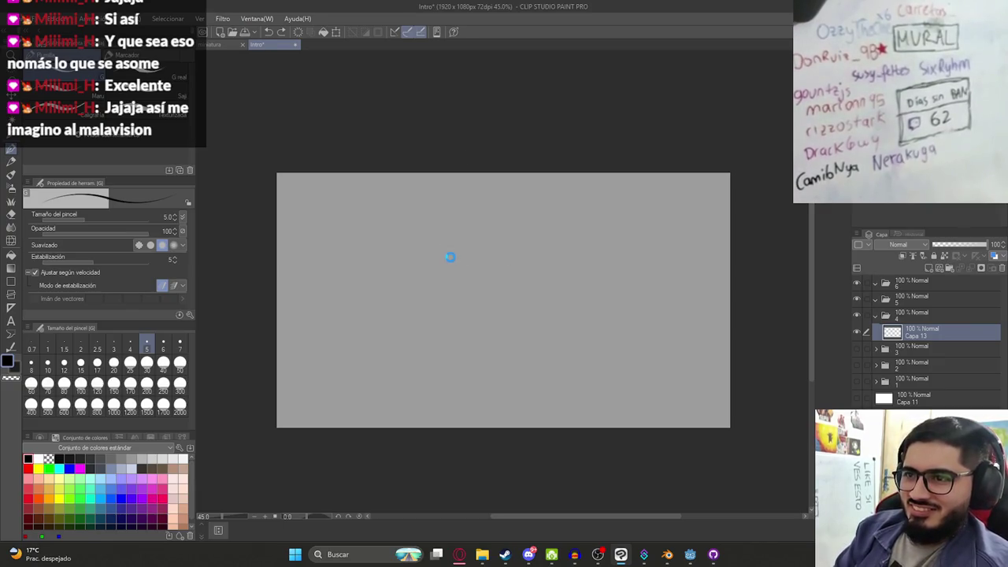
# Adjust the view, undo another test stroke, and bring up the script document in the browser
pyautogui.moveTo(487, 268); pyautogui.dragTo(478, 258)
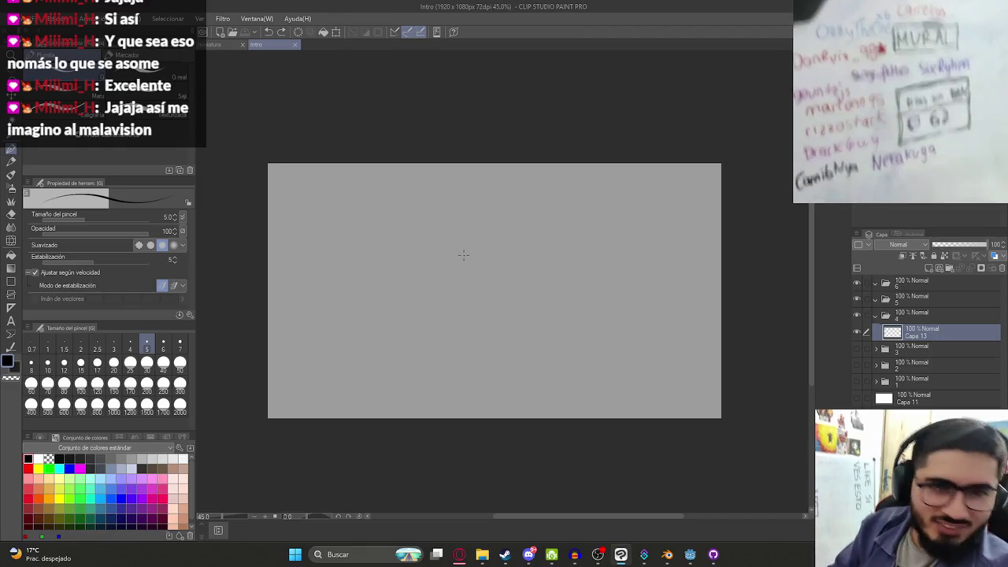
pyautogui.moveTo(442, 252); pyautogui.dragTo(487, 247)
pyautogui.hotkey('ctrl', 'z')
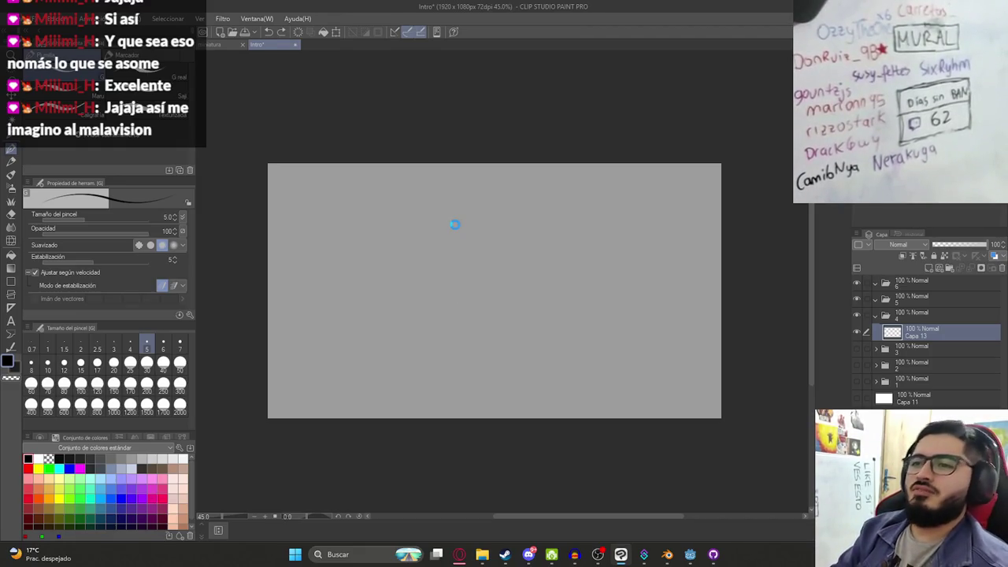
pyautogui.scroll(2, 471, 268)
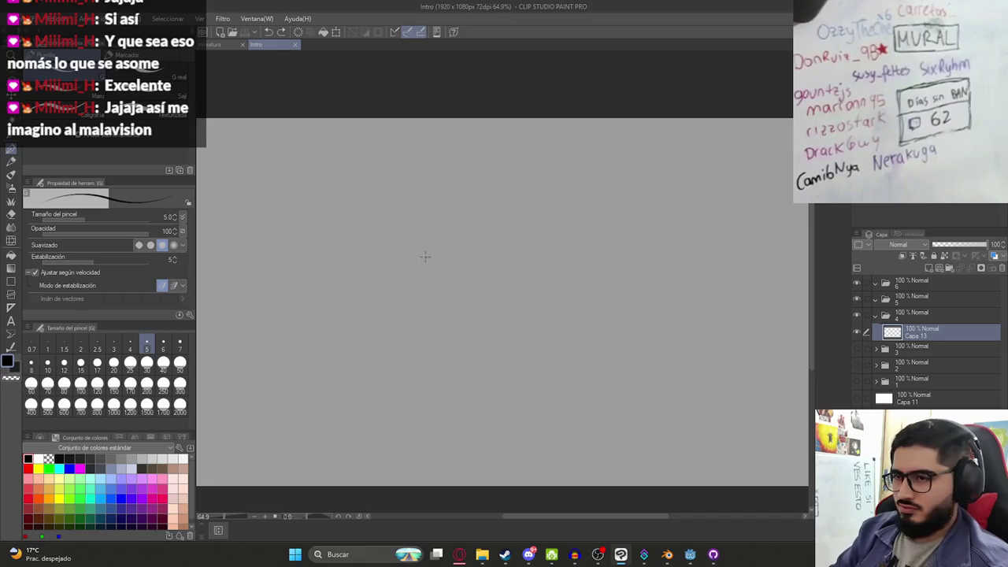
pyautogui.scroll(-2, 464, 265)
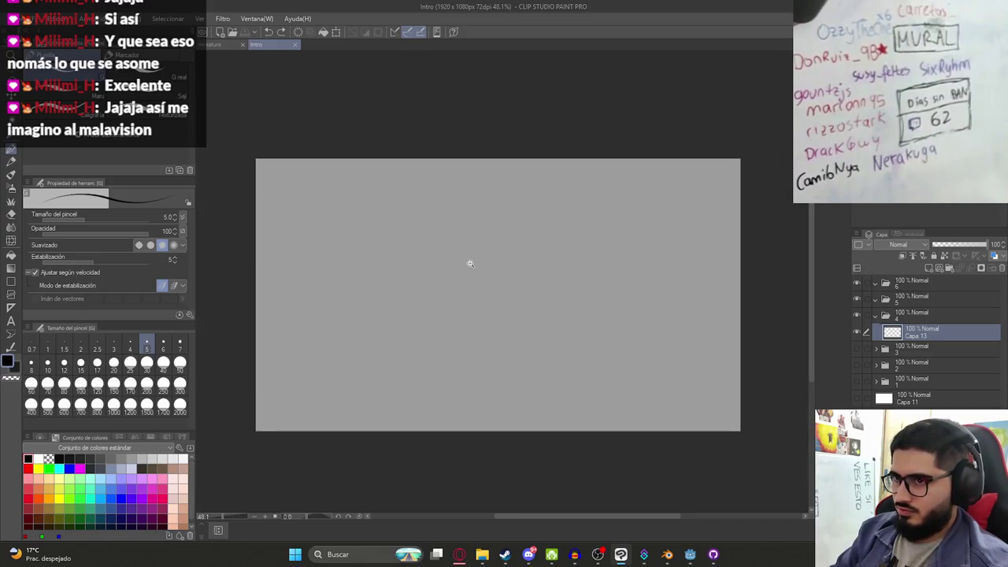
pyautogui.click(460, 554)
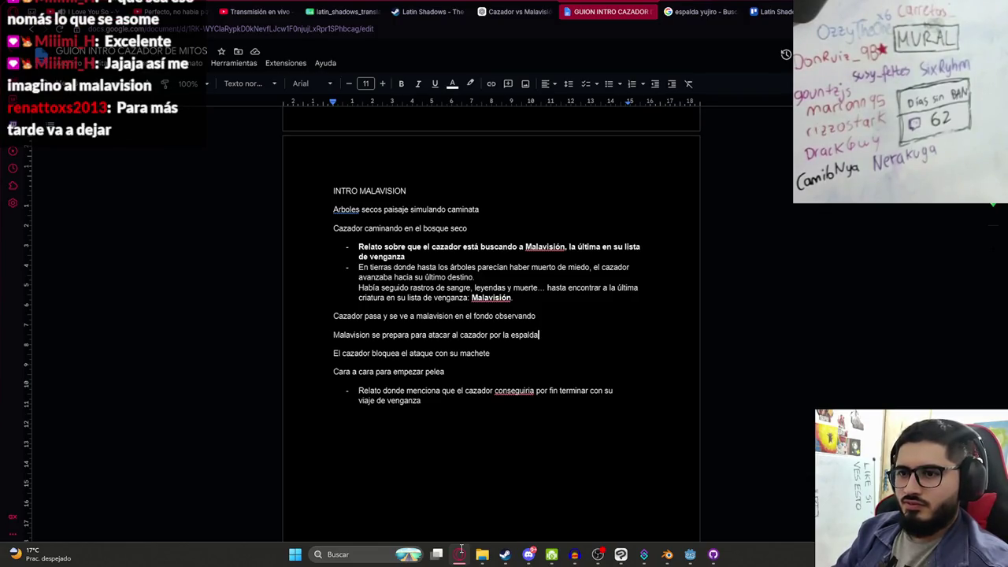
# Read the INTRO MALAVISION script, then return to the Intro drawing in Clip Studio Paint
pyautogui.click(460, 553)
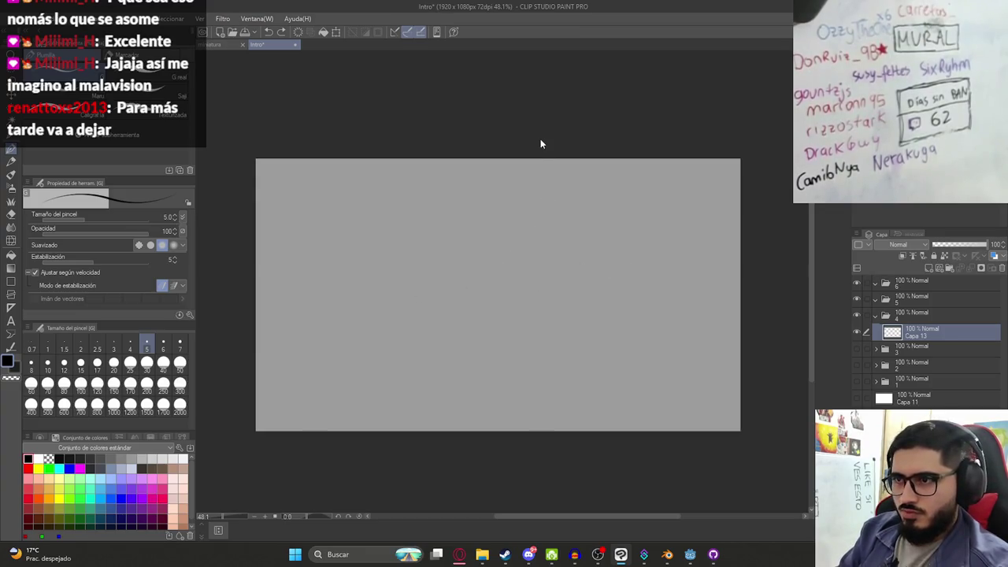
# Save Intro, briefly show folder 3, save again, and draw a first curve right of centre
pyautogui.hotkey('ctrl', 's')
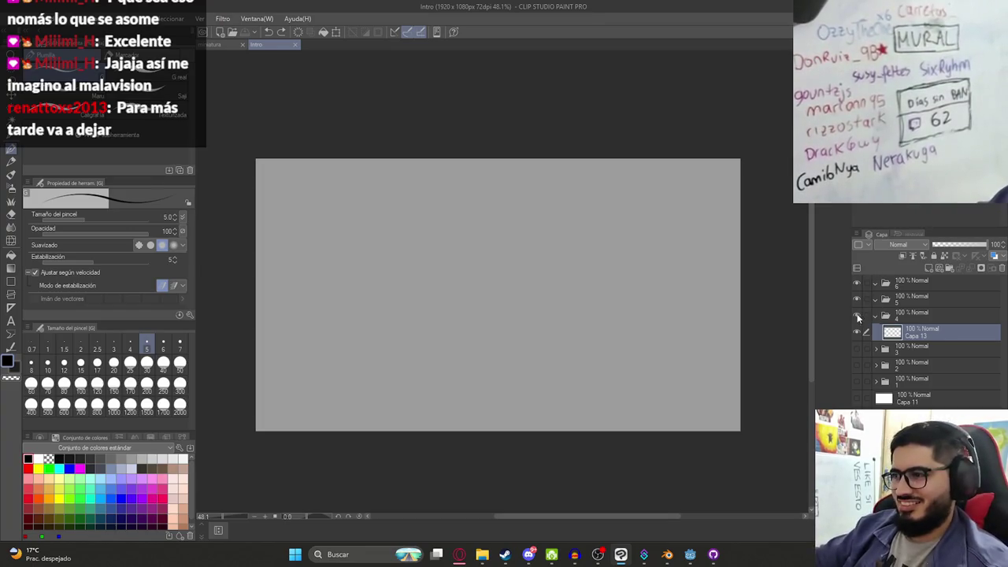
pyautogui.click(858, 349)
pyautogui.click(858, 349)
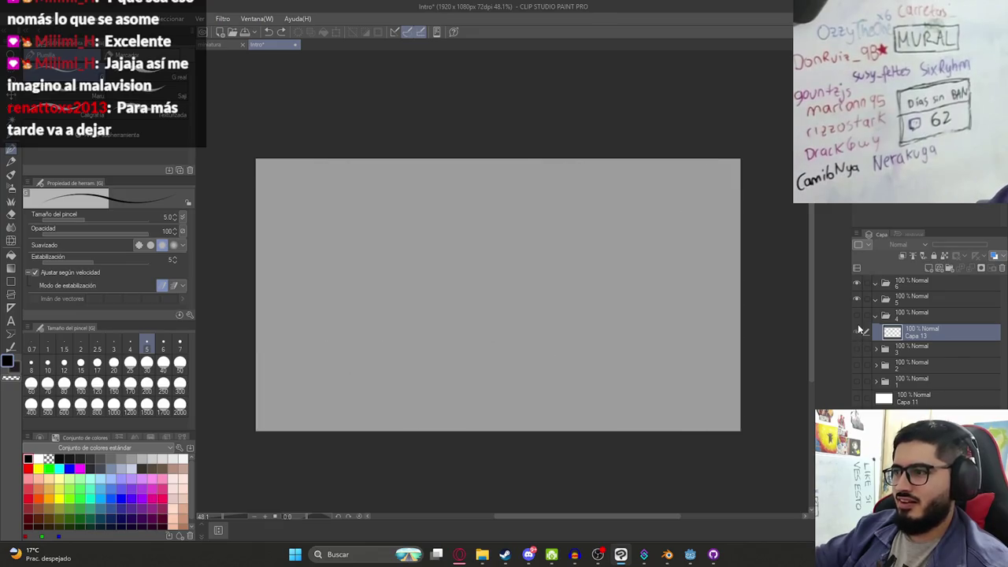
pyautogui.hotkey('ctrl', 's')
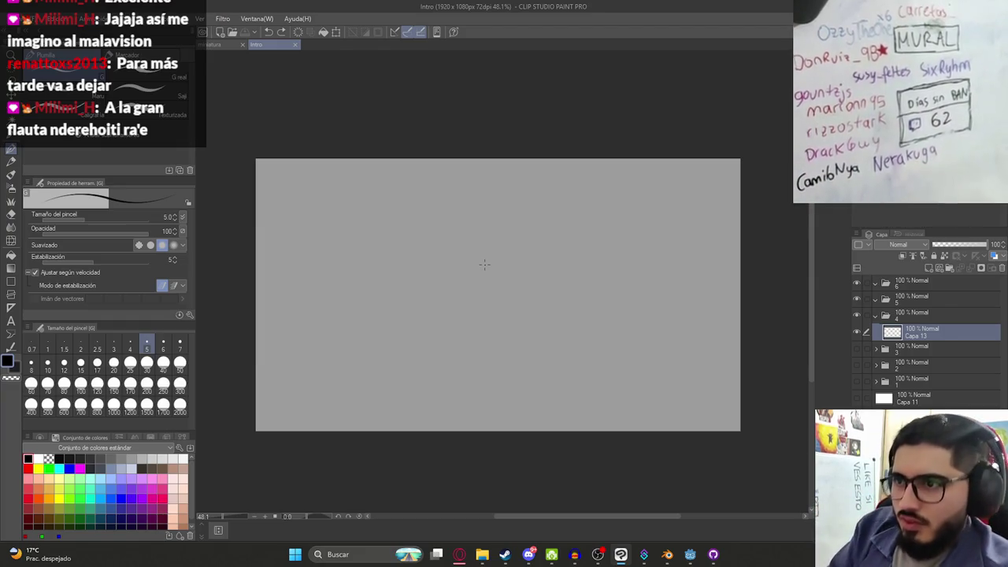
pyautogui.moveTo(540, 223); pyautogui.dragTo(603, 253)
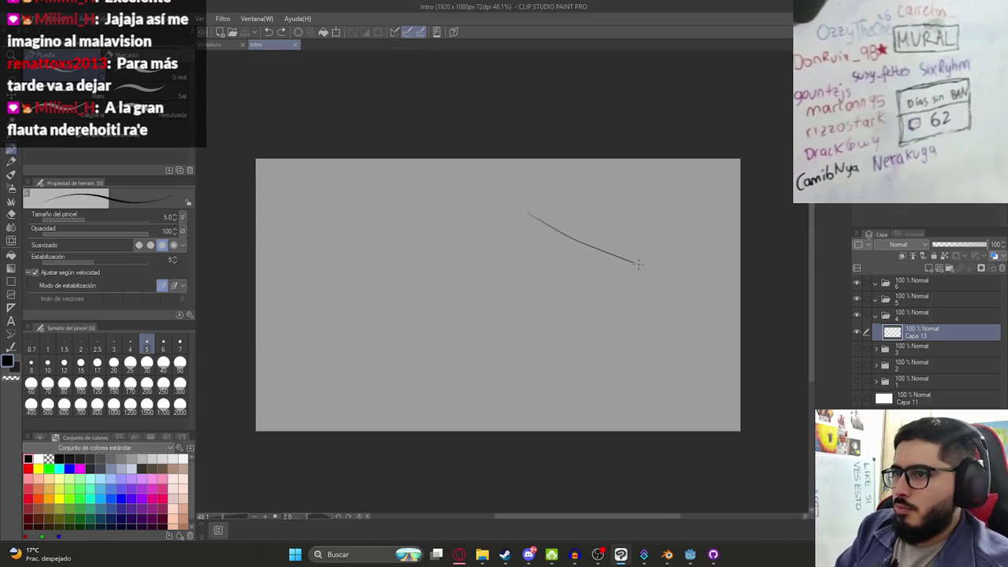
# Sketch the cowboy hat's looping crown and a wavy brim extending right
pyautogui.moveTo(564, 223); pyautogui.dragTo(612, 252)
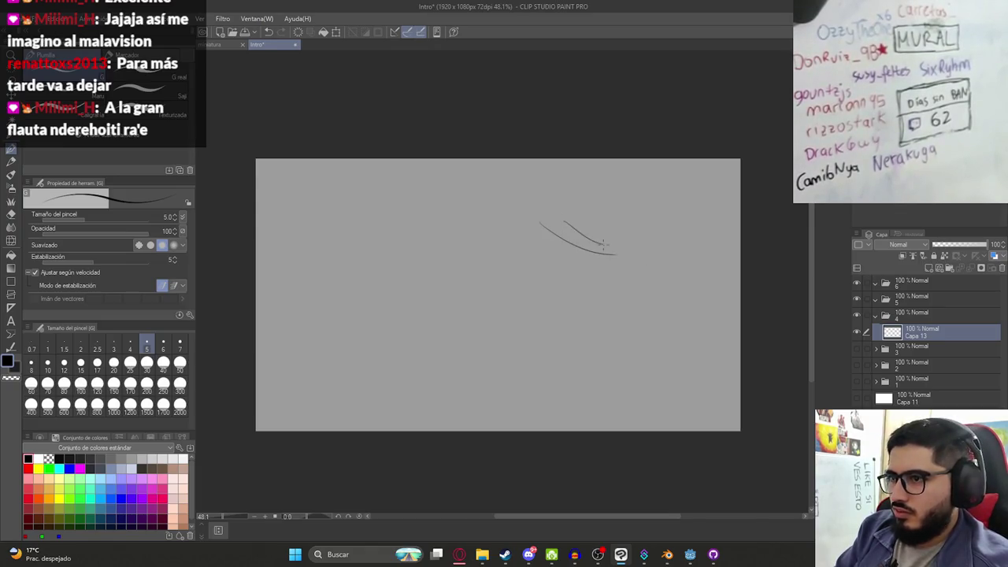
pyautogui.moveTo(572, 214); pyautogui.dragTo(632, 260)
pyautogui.moveTo(531, 243)
pyautogui.mouseDown()
pyautogui.moveTo(551, 239)
pyautogui.moveTo(554, 252)
pyautogui.mouseUp()
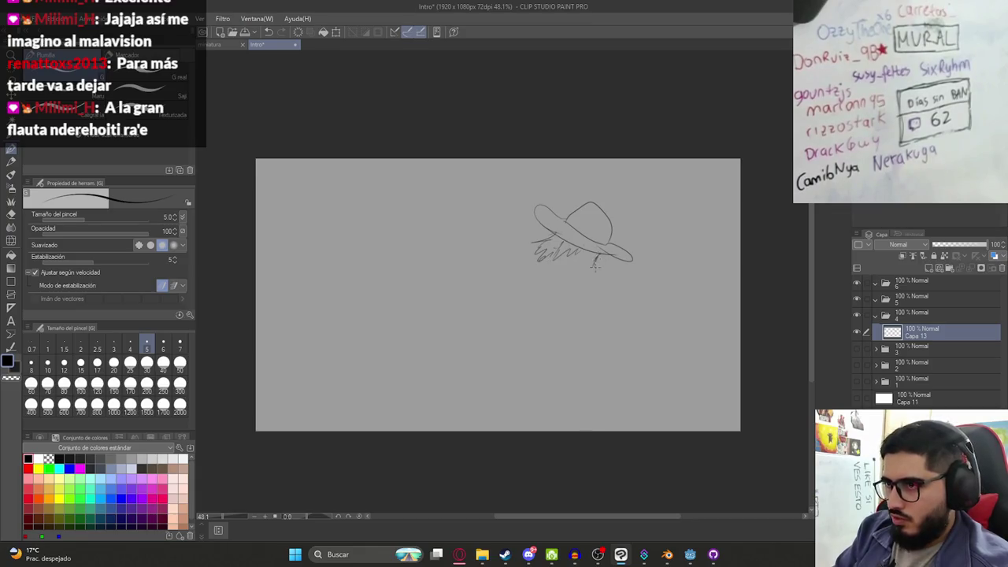
pyautogui.scroll(4, 595, 267)
pyautogui.moveTo(555, 249); pyautogui.dragTo(583, 261)
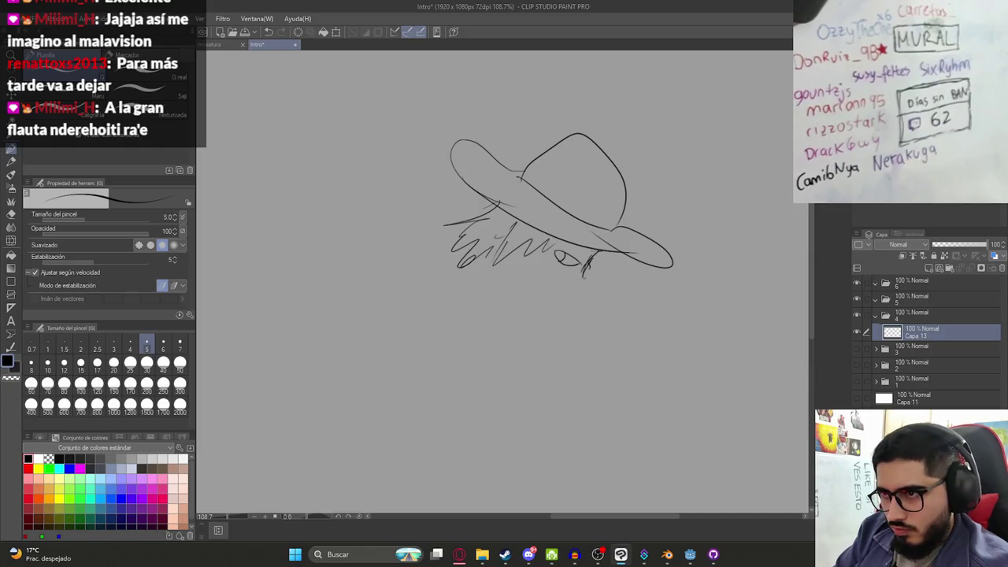
# Draw the under-eye curve, jawline and chin, undoing stray scribbles near the mouth
pyautogui.moveTo(561, 275)
pyautogui.mouseDown()
pyautogui.moveTo(588, 282)
pyautogui.moveTo(588, 307)
pyautogui.mouseUp()
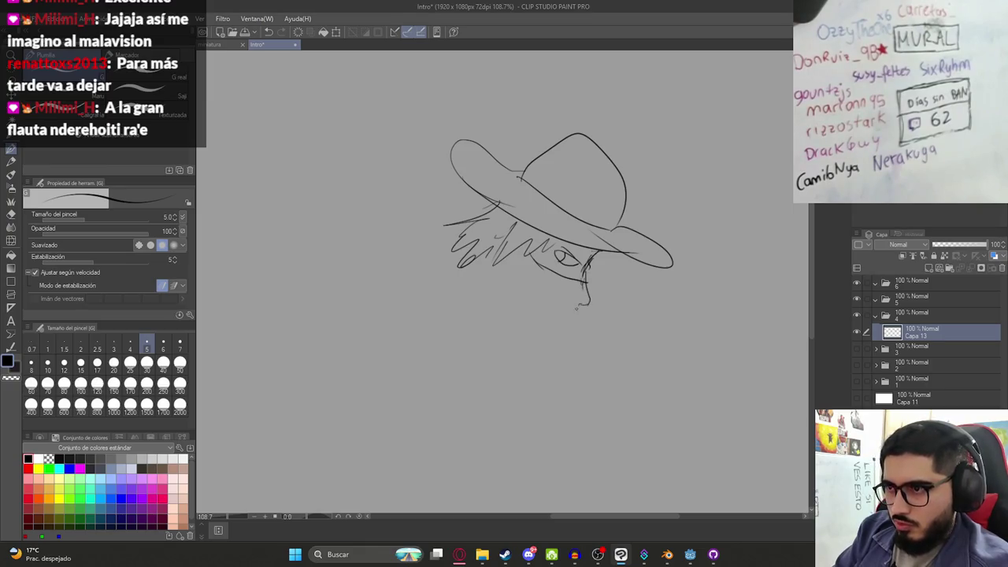
pyautogui.hotkey('ctrl', '+')
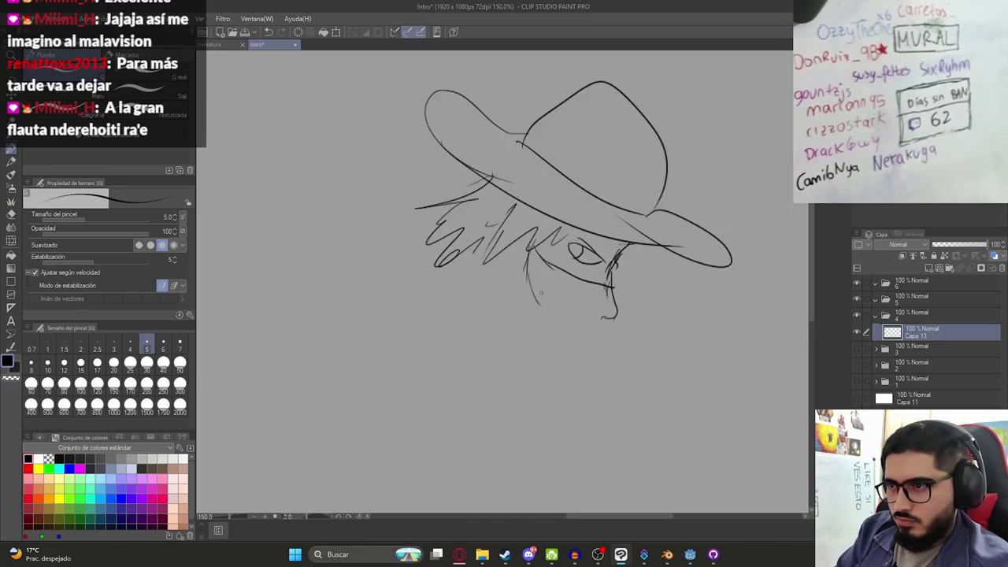
pyautogui.scroll(-3, 604, 331)
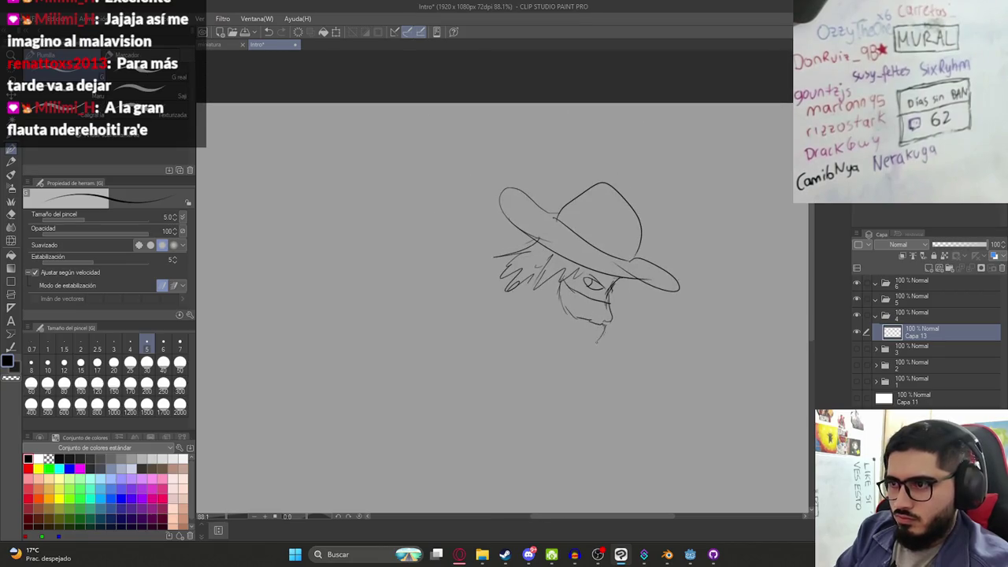
pyautogui.moveTo(575, 369)
pyautogui.mouseDown()
pyautogui.moveTo(539, 339)
pyautogui.moveTo(537, 290)
pyautogui.moveTo(524, 276)
pyautogui.moveTo(504, 310)
pyautogui.mouseUp()
pyautogui.scroll(-2, 583, 276)
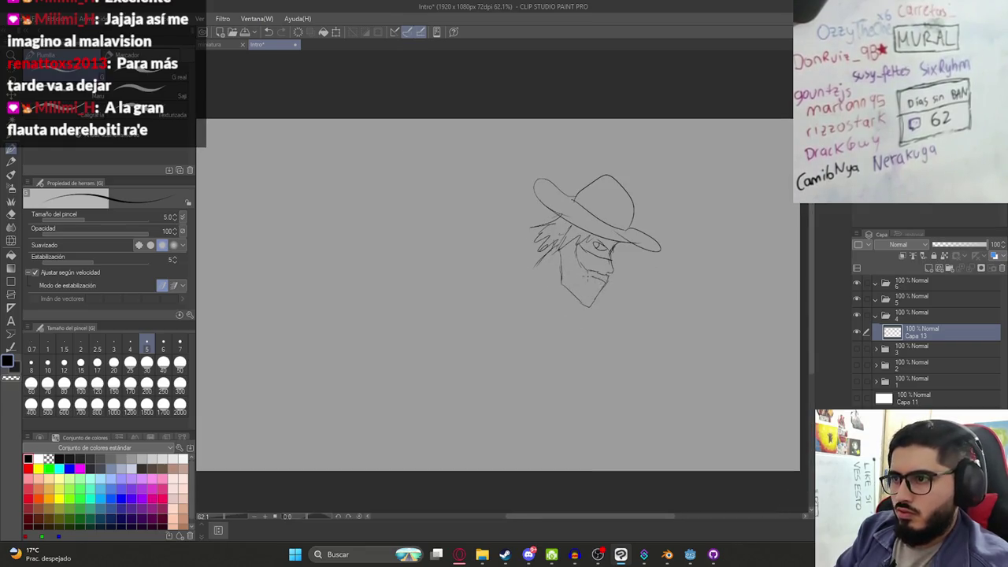
pyautogui.hotkey('ctrl', 'z')
pyautogui.hotkey('ctrl', 'z')
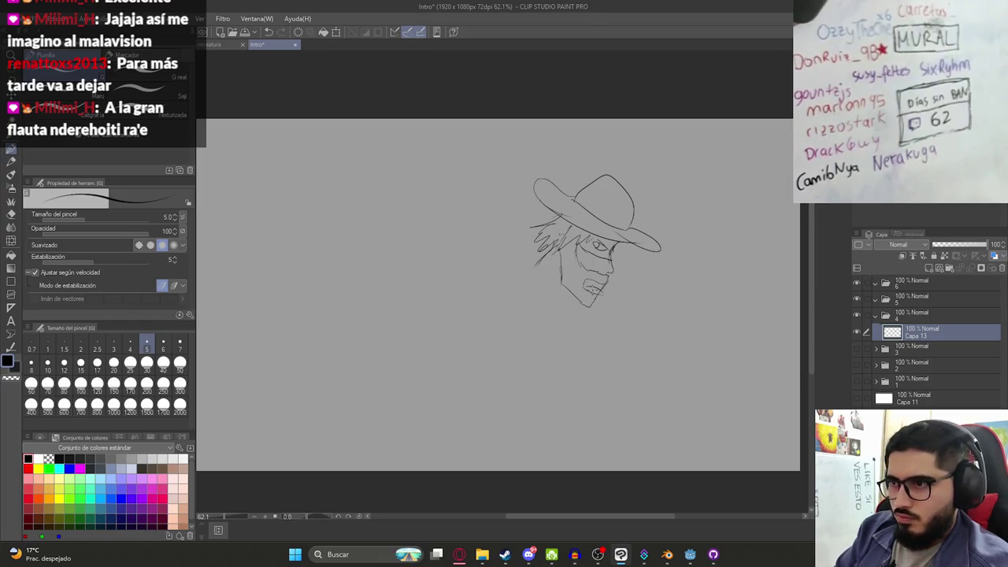
pyautogui.scroll(-2, 580, 286)
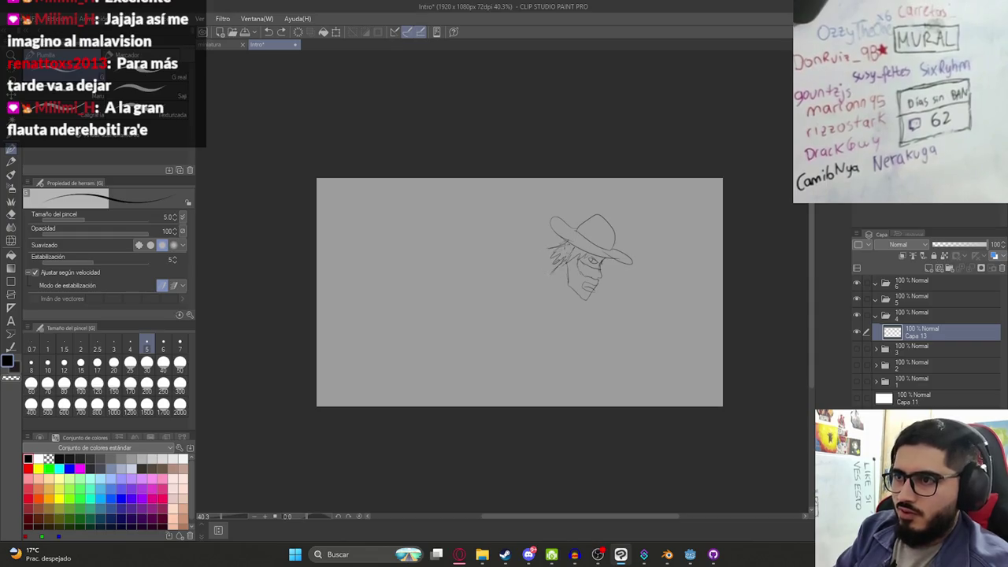
# Add hair strands beside the face, the back of the shoulder and the upper arm
pyautogui.moveTo(559, 258)
pyautogui.mouseDown()
pyautogui.moveTo(552, 269)
pyautogui.moveTo(579, 322)
pyautogui.mouseUp()
pyautogui.moveTo(544, 274)
pyautogui.mouseDown()
pyautogui.moveTo(518, 284)
pyautogui.moveTo(504, 327)
pyautogui.mouseUp()
pyautogui.moveTo(518, 290)
pyautogui.mouseDown()
pyautogui.moveTo(501, 340)
pyautogui.moveTo(495, 330)
pyautogui.mouseUp()
pyautogui.moveTo(516, 290)
pyautogui.mouseDown()
pyautogui.moveTo(506, 312)
pyautogui.moveTo(531, 356)
pyautogui.mouseUp()
pyautogui.moveTo(542, 321)
pyautogui.mouseDown()
pyautogui.moveTo(568, 365)
pyautogui.moveTo(583, 346)
pyautogui.moveTo(548, 372)
pyautogui.moveTo(588, 357)
pyautogui.mouseUp()
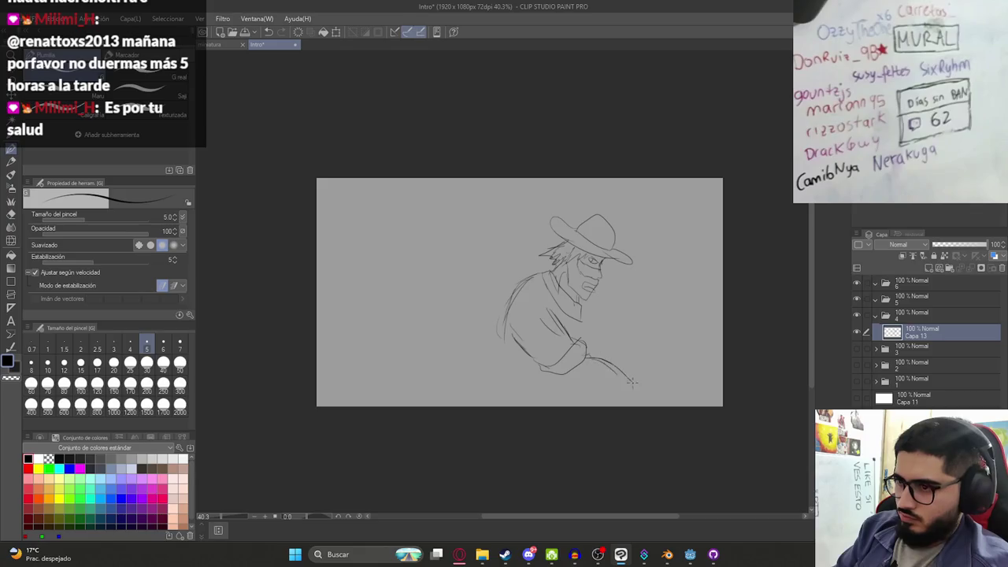
# Extend the arm right to a fist gripping an object, and draw the torso with a shirt fold
pyautogui.moveTo(567, 382)
pyautogui.mouseDown()
pyautogui.moveTo(644, 402)
pyautogui.moveTo(652, 385)
pyautogui.mouseUp()
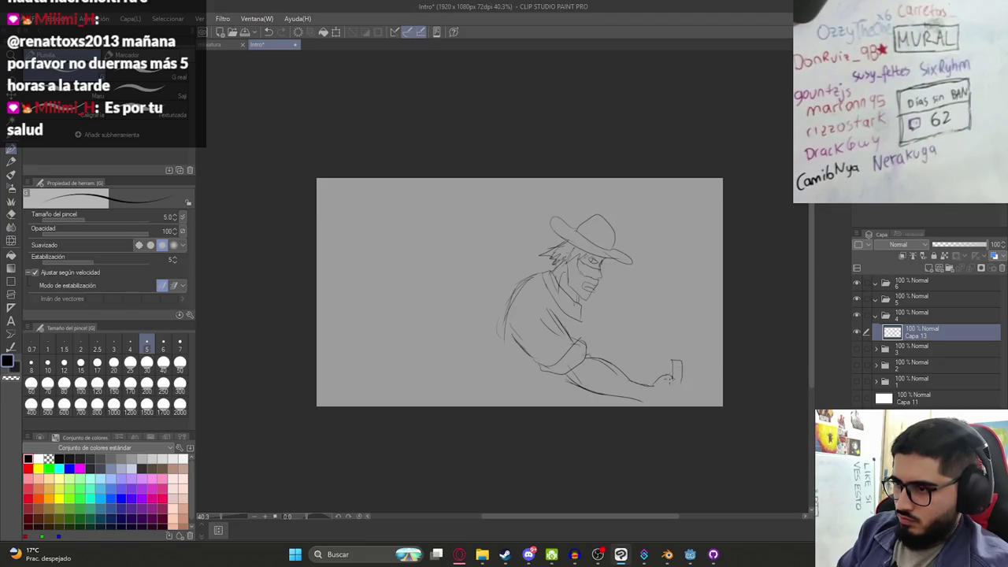
pyautogui.moveTo(690, 399); pyautogui.dragTo(667, 402)
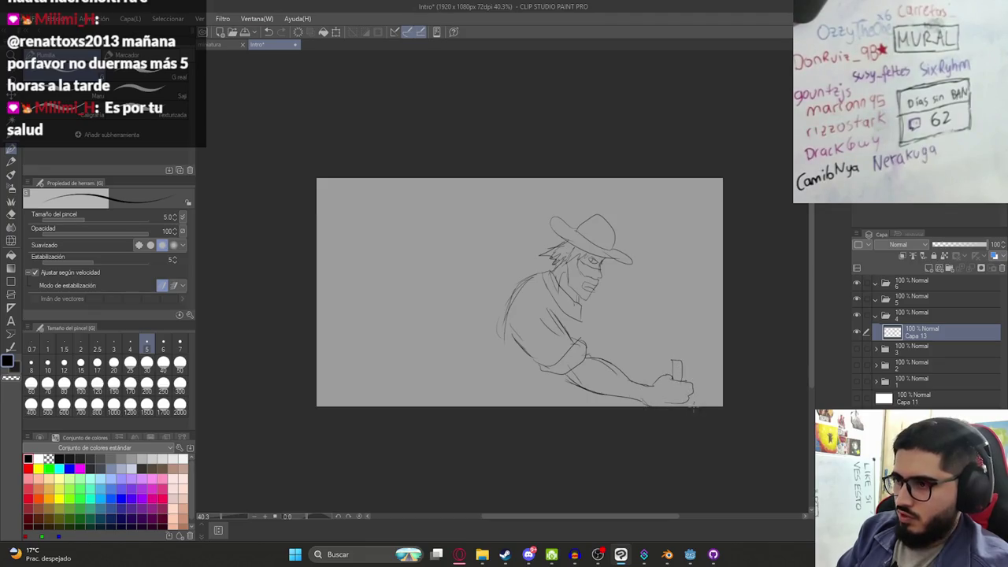
pyautogui.moveTo(670, 361)
pyautogui.mouseDown()
pyautogui.moveTo(673, 384)
pyautogui.moveTo(685, 375)
pyautogui.moveTo(687, 385)
pyautogui.moveTo(681, 354)
pyautogui.mouseUp()
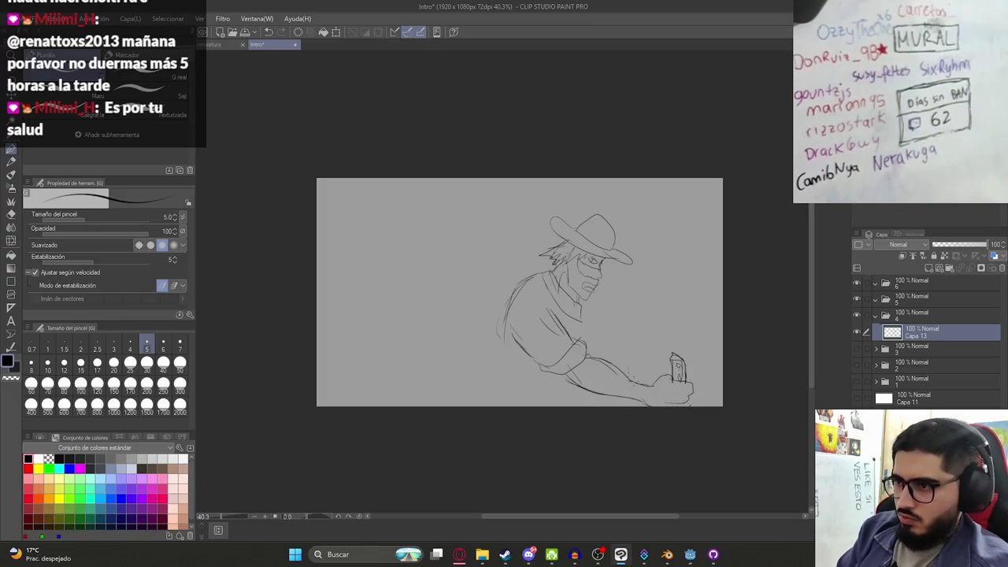
pyautogui.moveTo(501, 315); pyautogui.dragTo(518, 383)
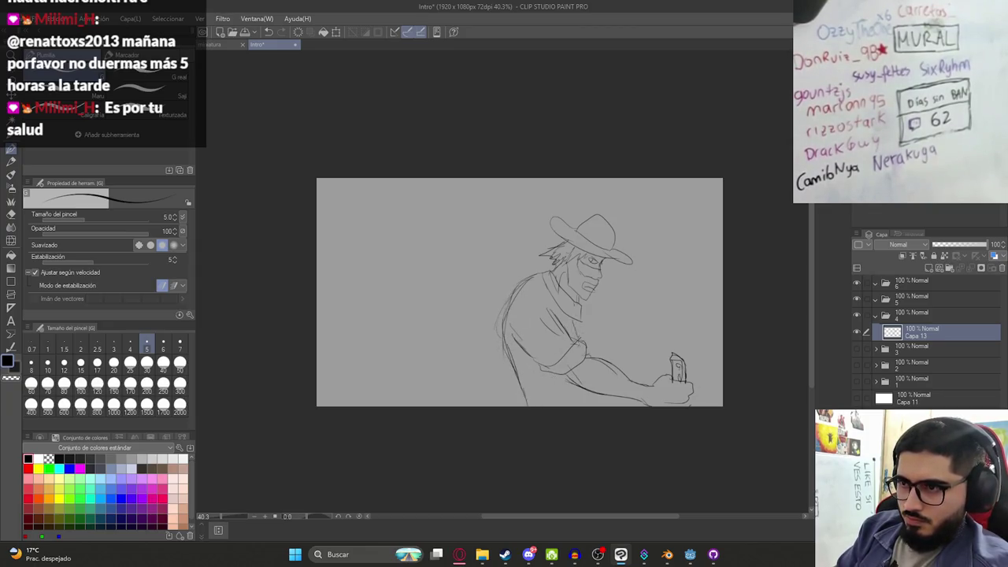
pyautogui.moveTo(576, 313); pyautogui.dragTo(582, 334)
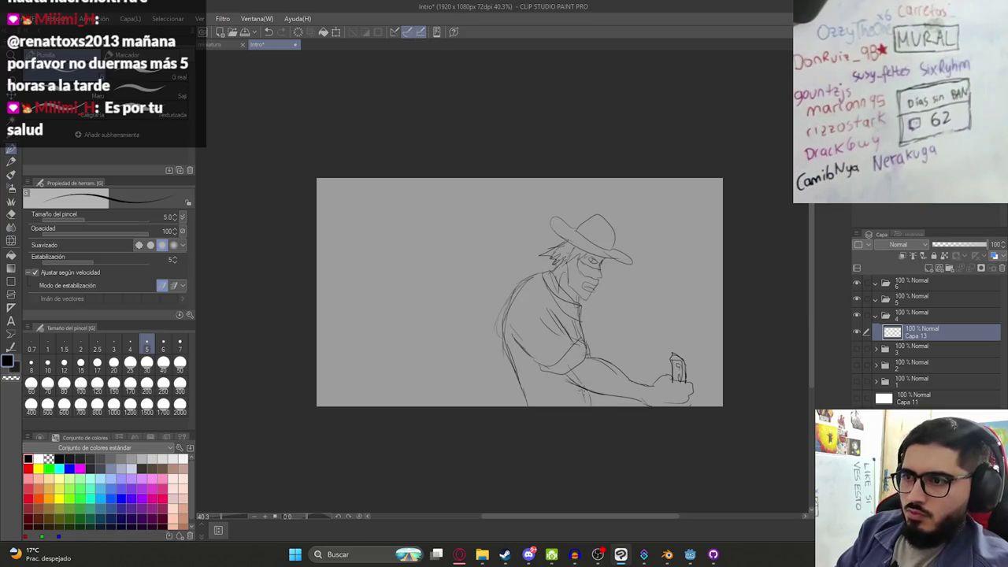
# Widen the hat brim and crown, nudge the sketch layer right, and undo a stray stroke
pyautogui.moveTo(564, 246); pyautogui.dragTo(531, 260)
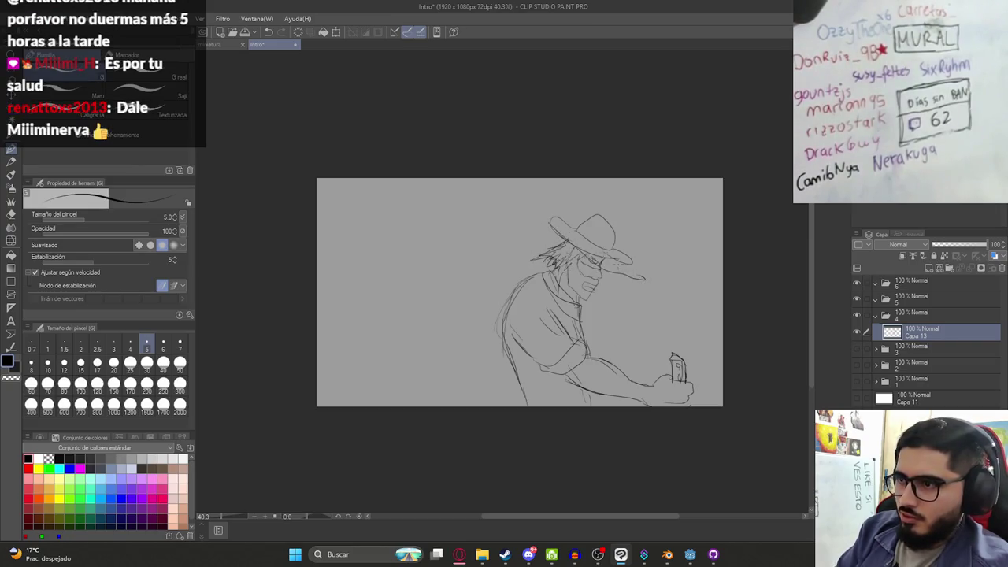
pyautogui.moveTo(595, 254); pyautogui.dragTo(640, 270)
pyautogui.moveTo(561, 216)
pyautogui.mouseDown()
pyautogui.moveTo(644, 272)
pyautogui.moveTo(555, 230)
pyautogui.mouseUp()
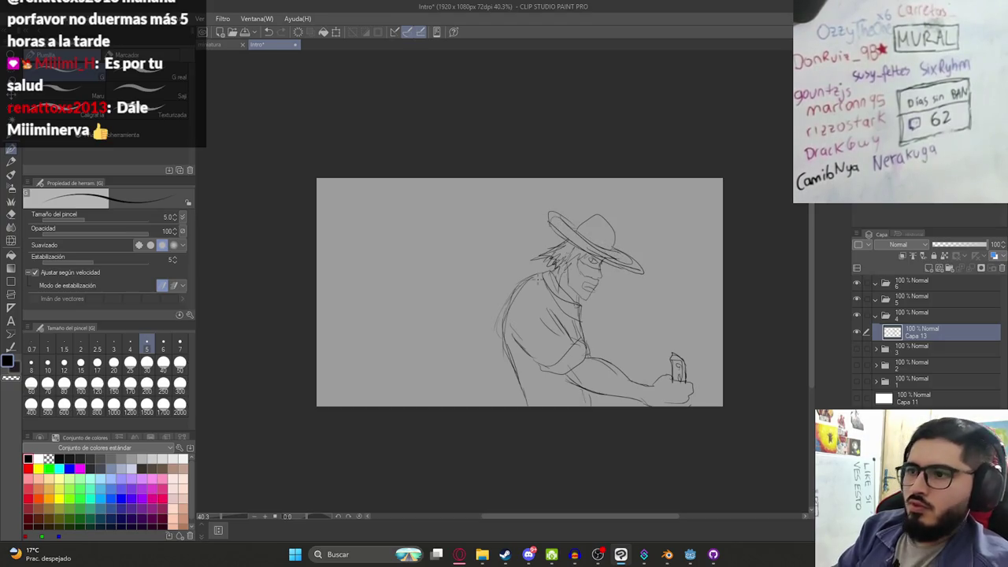
pyautogui.press('k')
pyautogui.moveTo(597, 343); pyautogui.dragTo(613, 346)
pyautogui.press('p')
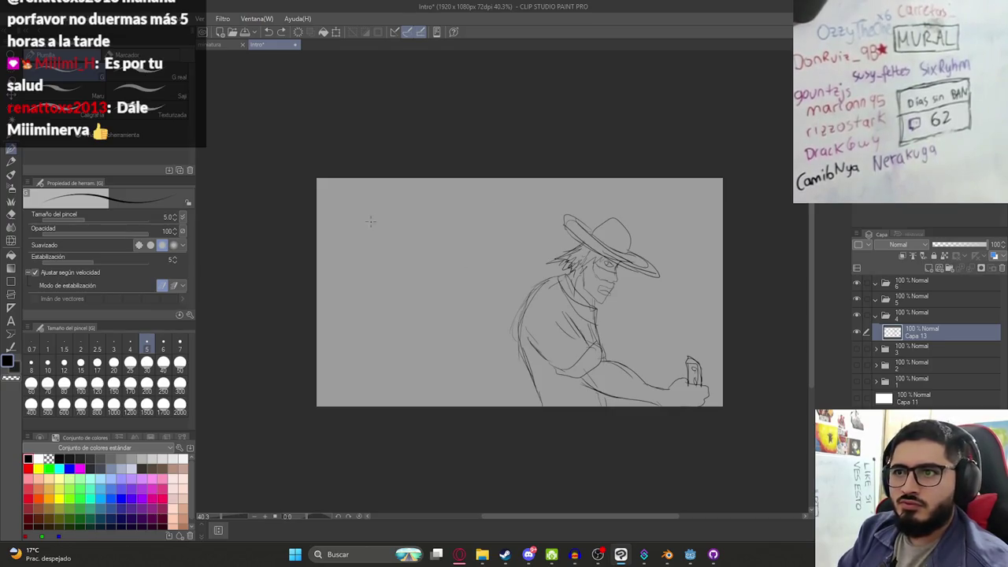
pyautogui.hotkey('ctrl', 'z')
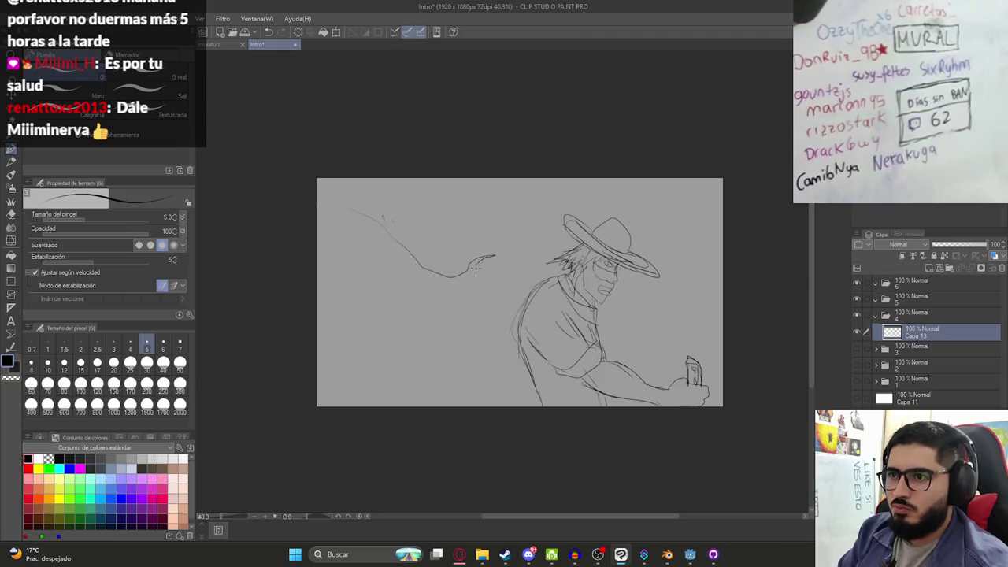
# Replace the left curve with the creature's long reaching arm and an oval eye
pyautogui.hotkey('ctrl', 'z')
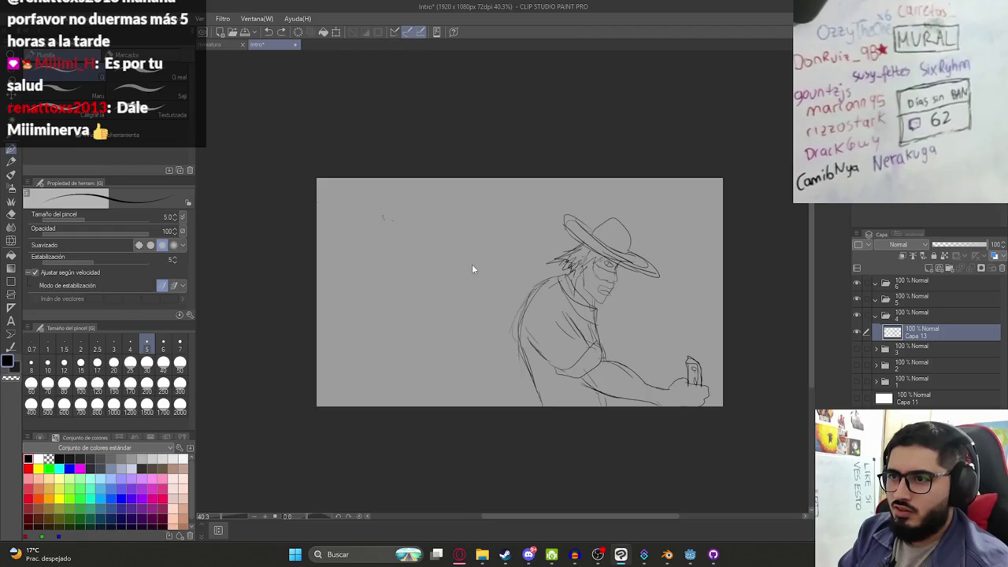
pyautogui.moveTo(455, 270)
pyautogui.mouseDown()
pyautogui.moveTo(486, 259)
pyautogui.moveTo(524, 273)
pyautogui.moveTo(471, 284)
pyautogui.moveTo(516, 300)
pyautogui.moveTo(470, 299)
pyautogui.moveTo(490, 329)
pyautogui.moveTo(443, 295)
pyautogui.moveTo(435, 274)
pyautogui.moveTo(318, 246)
pyautogui.mouseUp()
pyautogui.moveTo(418, 293)
pyautogui.mouseDown()
pyautogui.moveTo(318, 261)
pyautogui.moveTo(348, 244)
pyautogui.mouseUp()
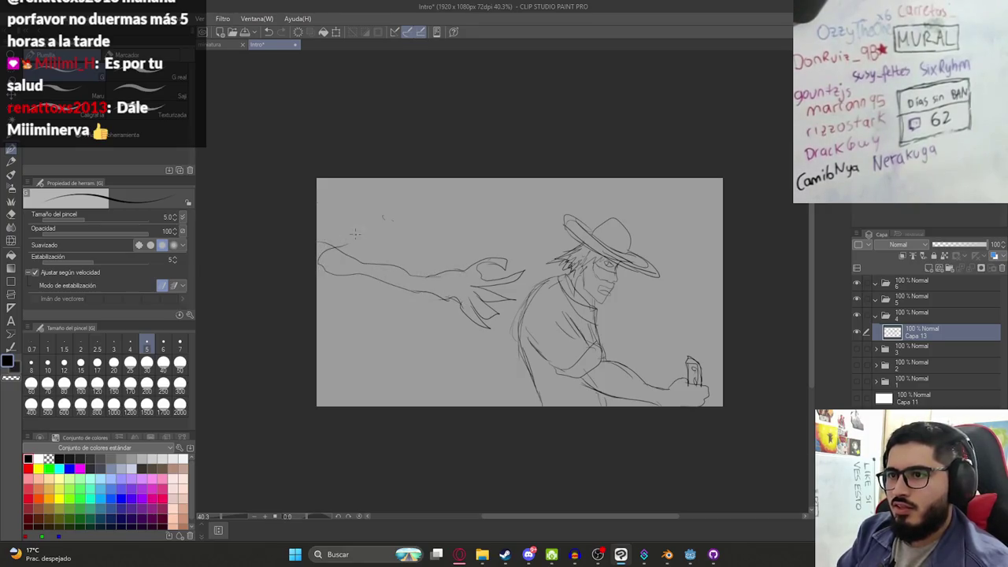
pyautogui.moveTo(461, 221)
pyautogui.mouseDown()
pyautogui.moveTo(448, 239)
pyautogui.moveTo(453, 260)
pyautogui.moveTo(430, 241)
pyautogui.moveTo(413, 276)
pyautogui.mouseUp()
pyautogui.moveTo(478, 209); pyautogui.dragTo(479, 222)
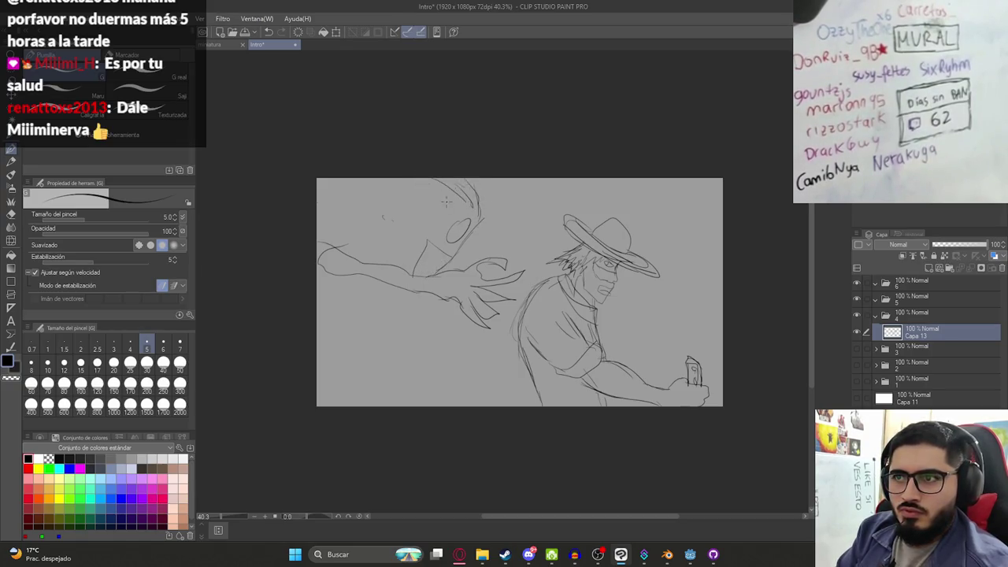
# Outline the creature's head, flowing hair strands, face lines and arm details
pyautogui.moveTo(450, 200)
pyautogui.mouseDown()
pyautogui.moveTo(381, 180)
pyautogui.moveTo(370, 202)
pyautogui.moveTo(411, 211)
pyautogui.mouseUp()
pyautogui.moveTo(334, 180); pyautogui.dragTo(362, 194)
pyautogui.moveTo(318, 203); pyautogui.dragTo(340, 197)
pyautogui.moveTo(408, 217); pyautogui.dragTo(397, 272)
pyautogui.moveTo(334, 206); pyautogui.dragTo(393, 219)
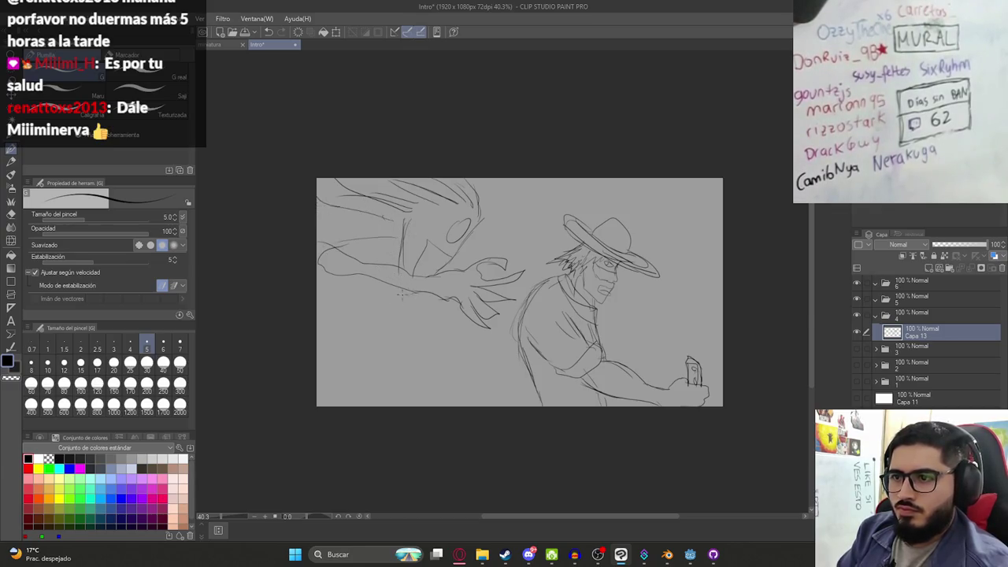
pyautogui.moveTo(410, 294)
pyautogui.mouseDown()
pyautogui.moveTo(400, 319)
pyautogui.moveTo(319, 301)
pyautogui.moveTo(318, 286)
pyautogui.mouseUp()
pyautogui.moveTo(375, 250); pyautogui.dragTo(346, 254)
pyautogui.moveTo(349, 291); pyautogui.dragTo(327, 297)
# Erase the hunter's hat with the large size-150 eraser
pyautogui.moveTo(545, 295); pyautogui.dragTo(496, 281)
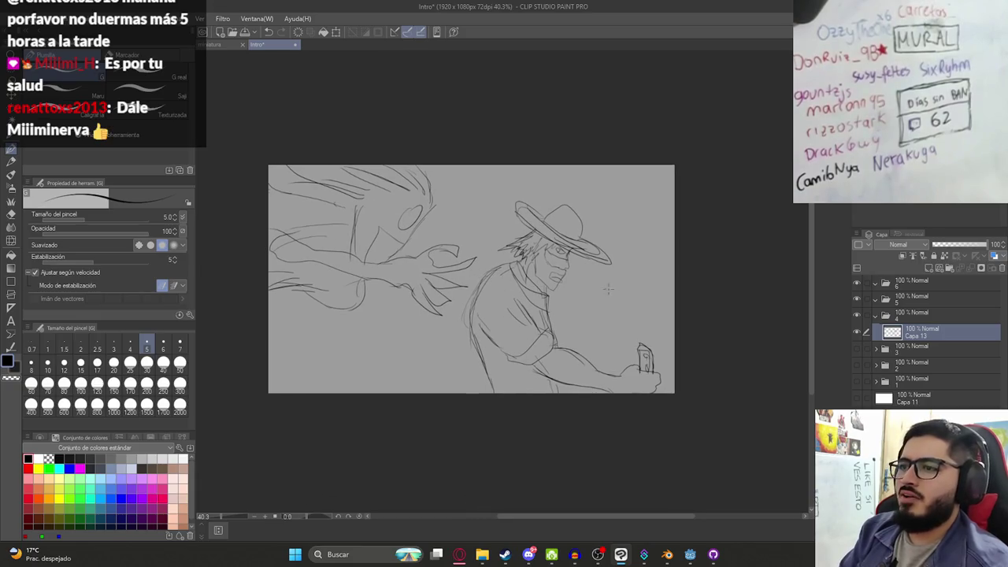
pyautogui.press('e')
pyautogui.moveTo(520, 197)
pyautogui.mouseDown()
pyautogui.moveTo(587, 248)
pyautogui.moveTo(555, 206)
pyautogui.moveTo(611, 256)
pyautogui.mouseUp()
pyautogui.press('p')
pyautogui.hotkey('ctrl', 'z')
pyautogui.hotkey('ctrl', 'y')
# Erase part of the head and redraw hair lines on it
pyautogui.press('e')
pyautogui.moveTo(544, 236)
pyautogui.mouseDown()
pyautogui.moveTo(585, 250)
pyautogui.moveTo(506, 229)
pyautogui.moveTo(544, 236)
pyautogui.moveTo(520, 263)
pyautogui.moveTo(580, 262)
pyautogui.mouseUp()
pyautogui.press('p')
pyautogui.moveTo(551, 220)
pyautogui.mouseDown()
pyautogui.moveTo(521, 241)
pyautogui.moveTo(586, 259)
pyautogui.moveTo(553, 240)
pyautogui.moveTo(589, 261)
pyautogui.mouseUp()
# Add a hair stroke and outline the new rounded hat crown
pyautogui.press('e')
pyautogui.press('p')
pyautogui.moveTo(539, 219); pyautogui.dragTo(583, 250)
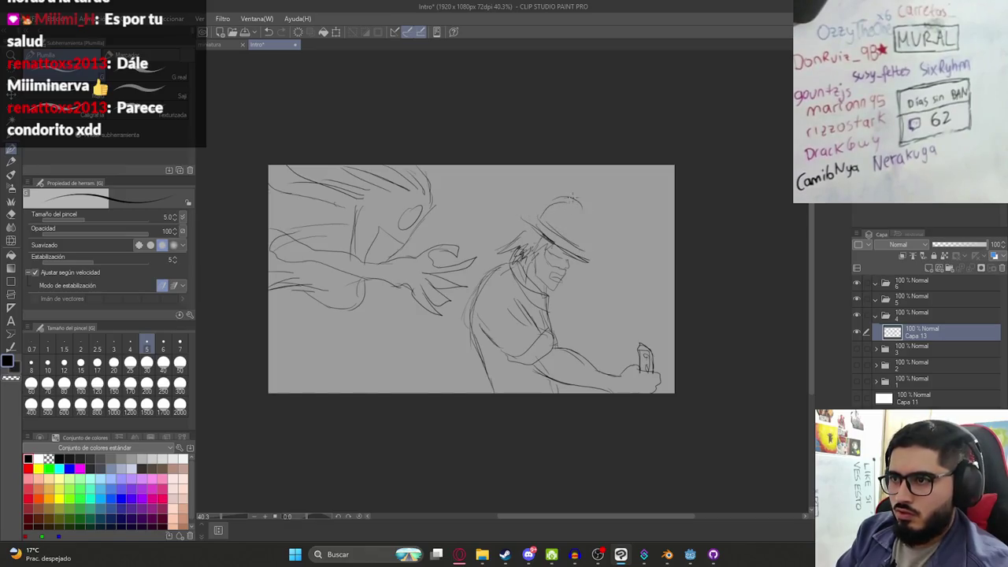
pyautogui.moveTo(574, 203); pyautogui.dragTo(587, 241)
pyautogui.moveTo(550, 206); pyautogui.dragTo(573, 201)
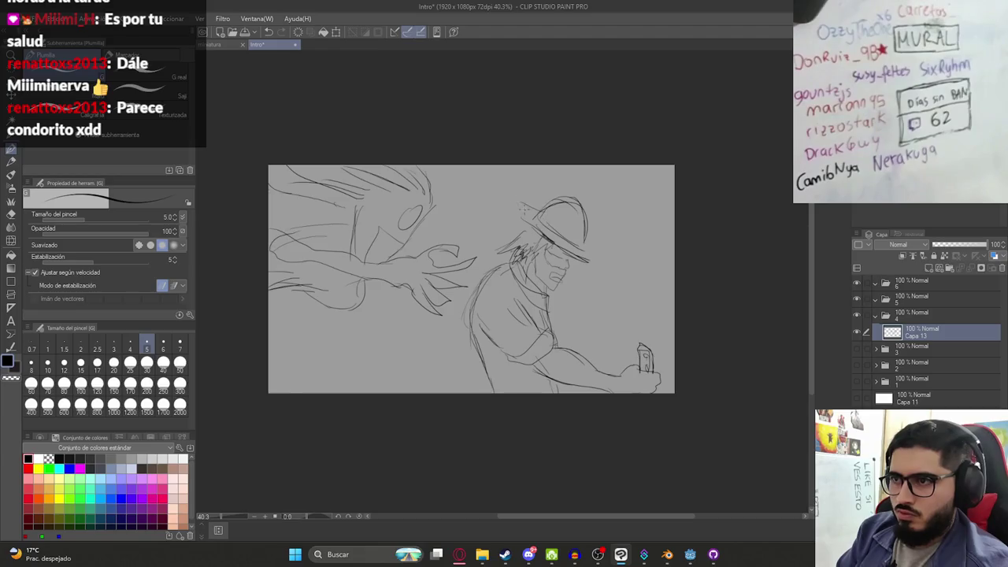
# Draw the broad sweeping hat brim and thicken its lower edge
pyautogui.moveTo(493, 198)
pyautogui.mouseDown()
pyautogui.moveTo(535, 236)
pyautogui.moveTo(620, 272)
pyautogui.mouseUp()
pyautogui.moveTo(574, 250); pyautogui.dragTo(616, 271)
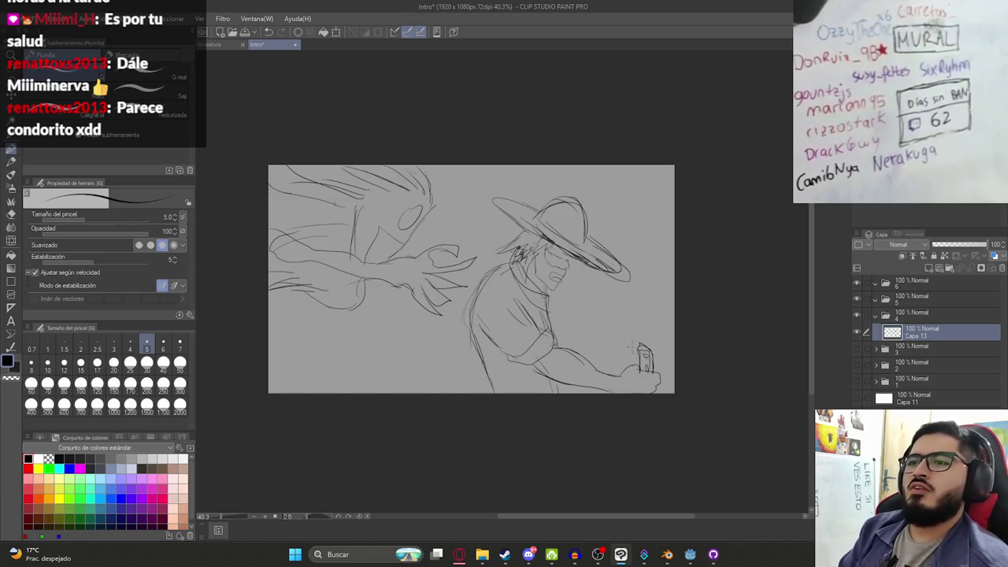
pyautogui.scroll(-2, 569, 322)
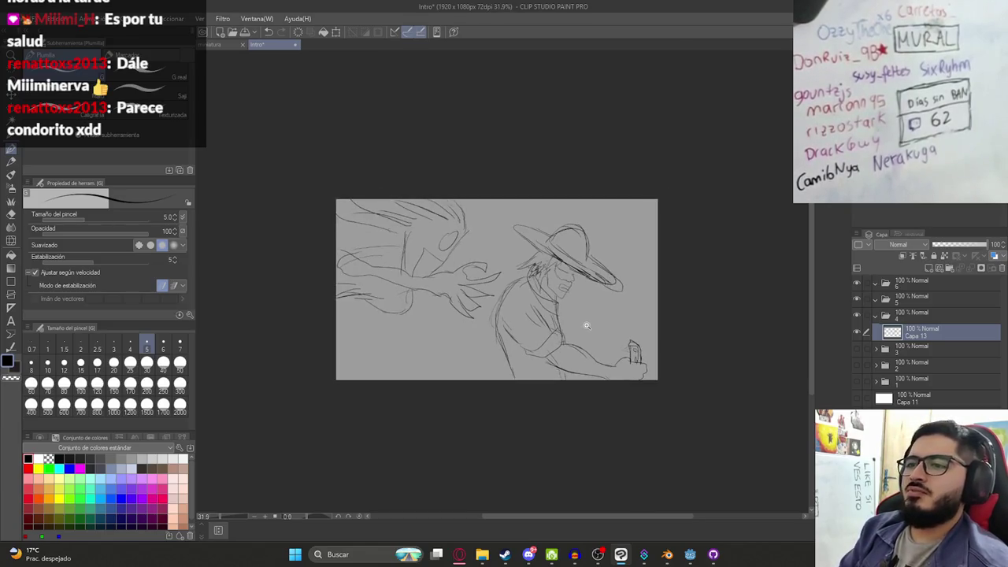
pyautogui.scroll(2, 586, 320)
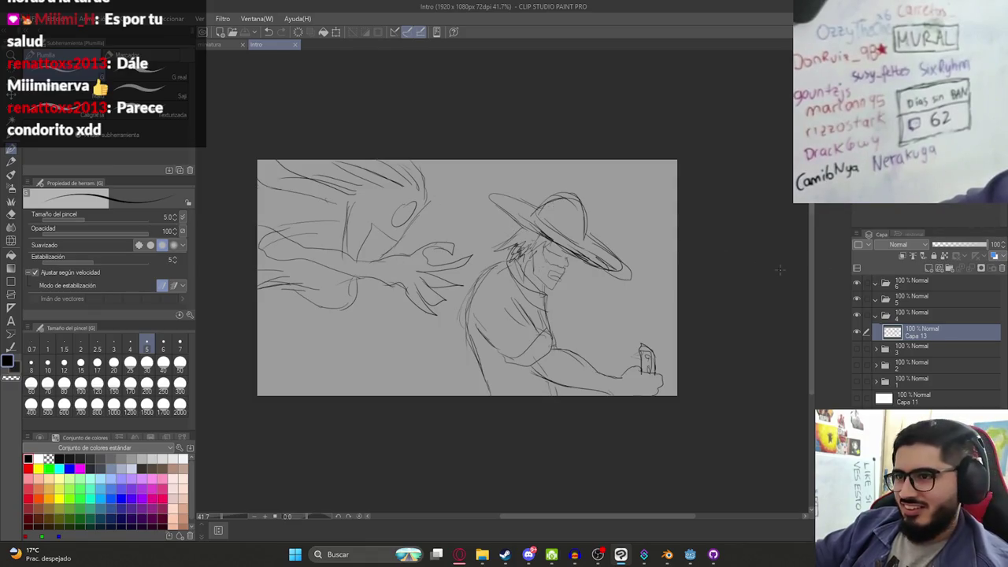
# Collapse and hide sketch folder 4, then add a new raster layer inside folder 5
pyautogui.click(875, 315)
pyautogui.click(857, 315)
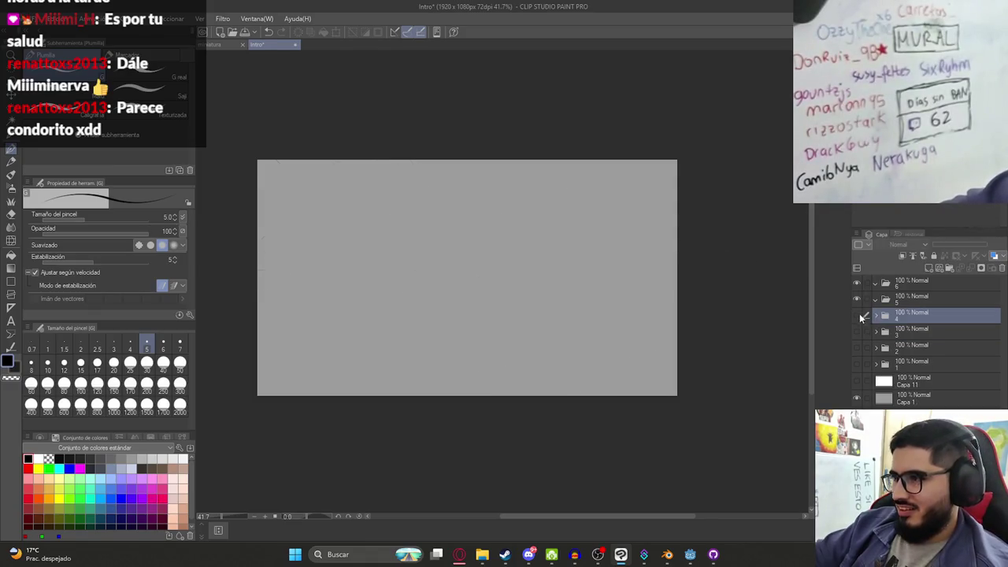
pyautogui.click(905, 298)
pyautogui.click(927, 268)
pyautogui.moveTo(471, 252)
pyautogui.mouseDown()
pyautogui.moveTo(487, 272)
pyautogui.moveTo(427, 289)
pyautogui.mouseUp()
pyautogui.hotkey('ctrl', 'z')
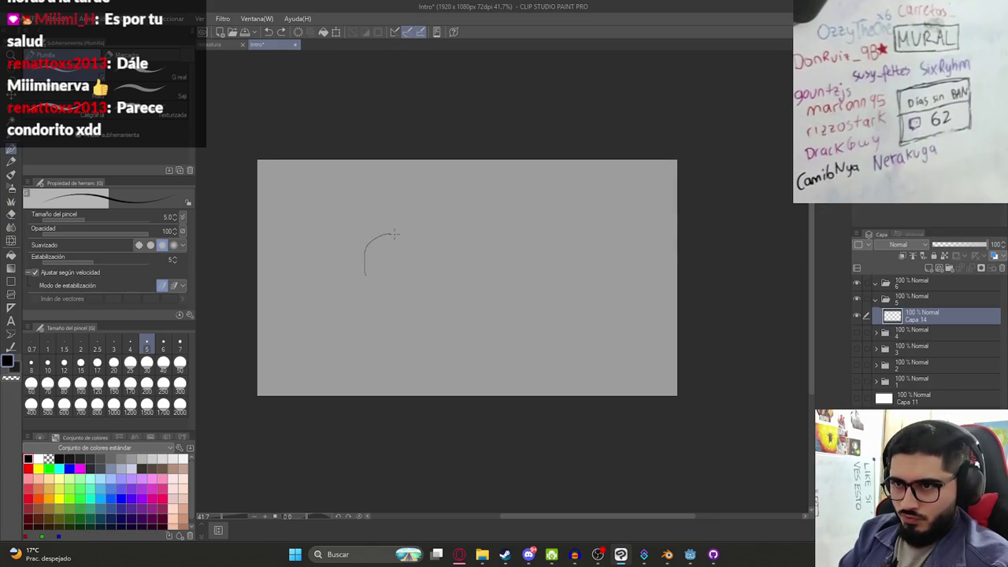
# Sketch the round hat crown and brim, then shift the sketch slightly left and down
pyautogui.moveTo(367, 277); pyautogui.dragTo(427, 235)
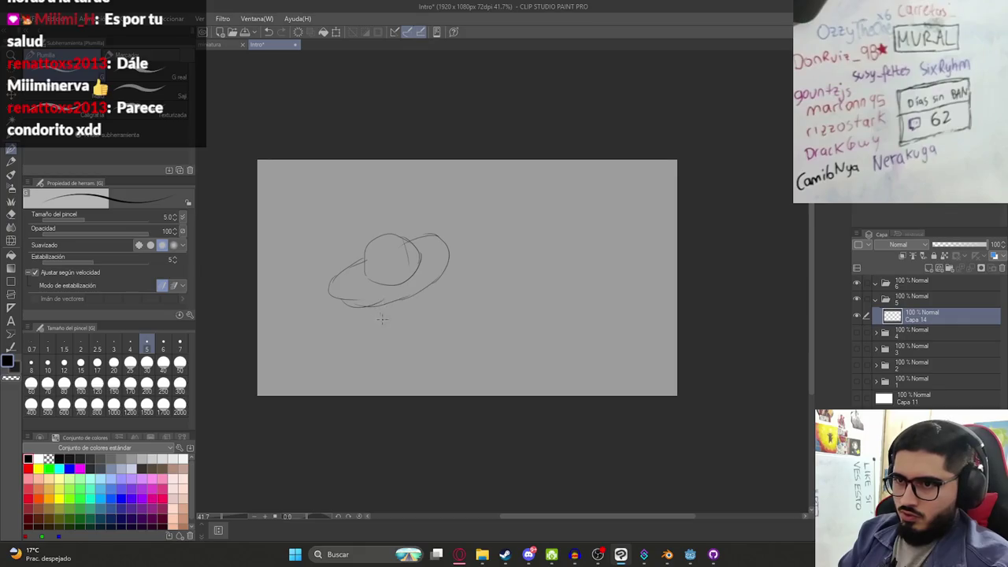
pyautogui.moveTo(356, 305); pyautogui.dragTo(418, 316)
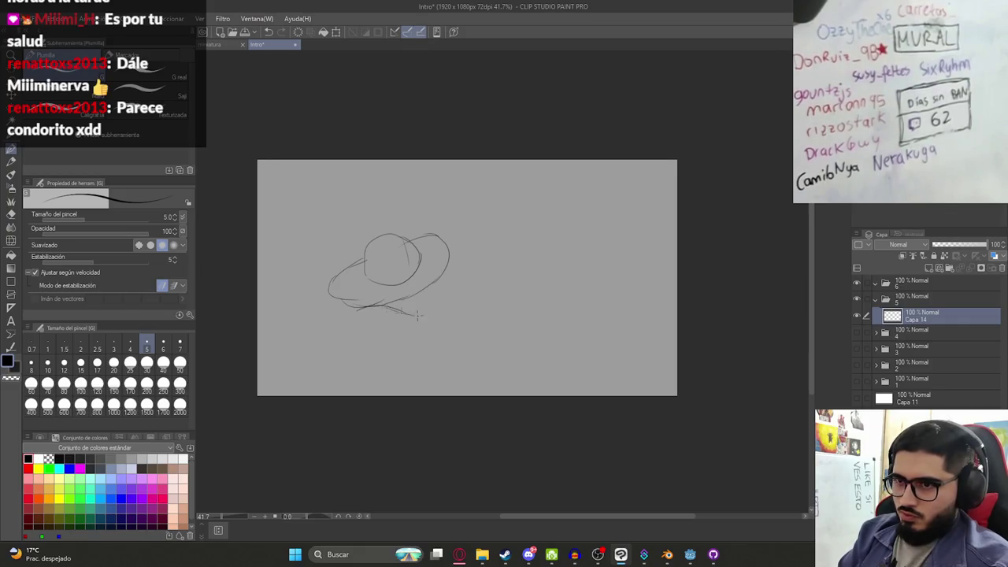
pyautogui.moveTo(472, 272); pyautogui.dragTo(487, 271)
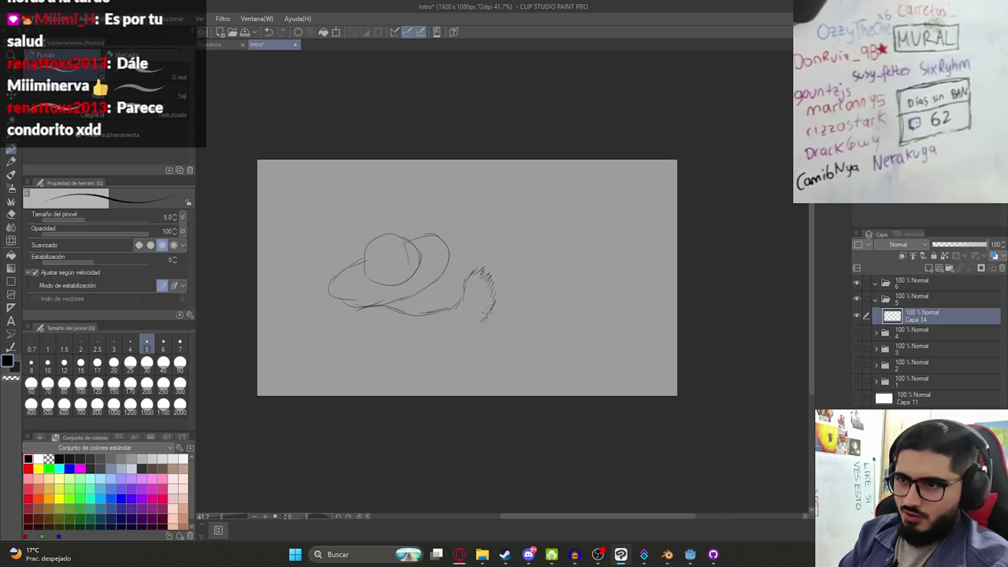
pyautogui.moveTo(394, 335); pyautogui.dragTo(340, 334)
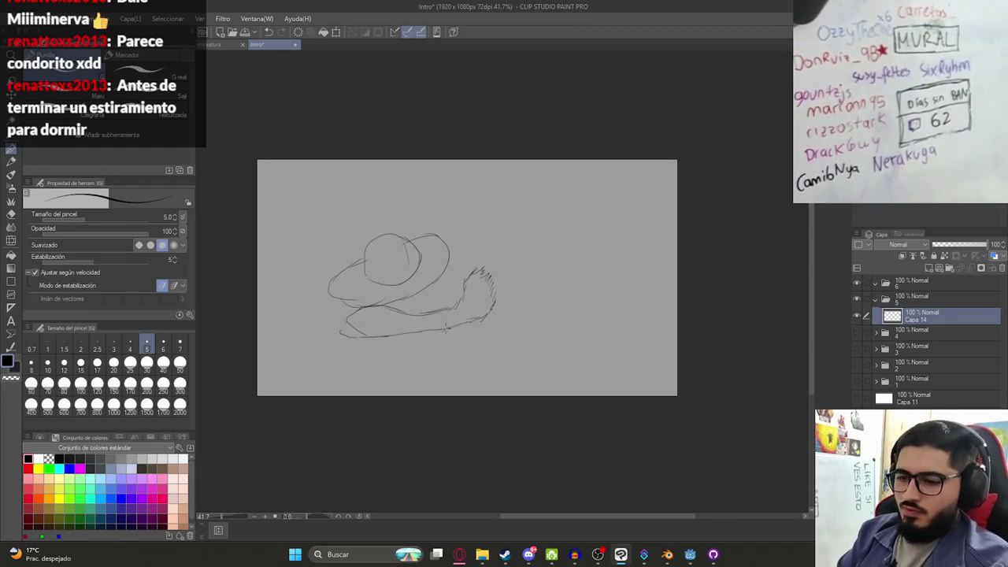
pyautogui.press('k')
pyautogui.moveTo(409, 284); pyautogui.dragTo(384, 314)
pyautogui.press('p')
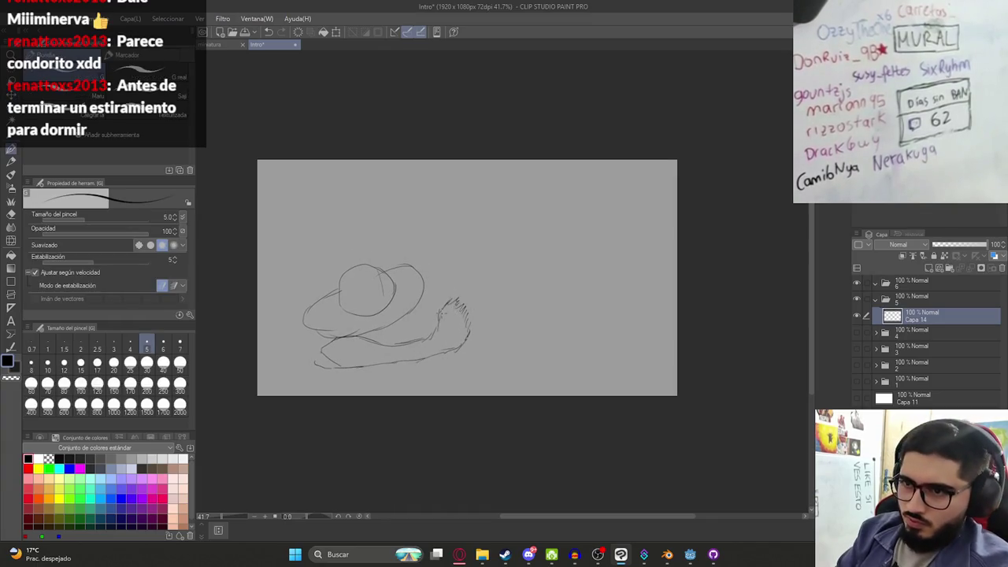
# Draw the tall hatched shape rising toward the top, with short strokes at its base
pyautogui.moveTo(442, 309)
pyautogui.mouseDown()
pyautogui.moveTo(401, 175)
pyautogui.moveTo(423, 218)
pyautogui.mouseUp()
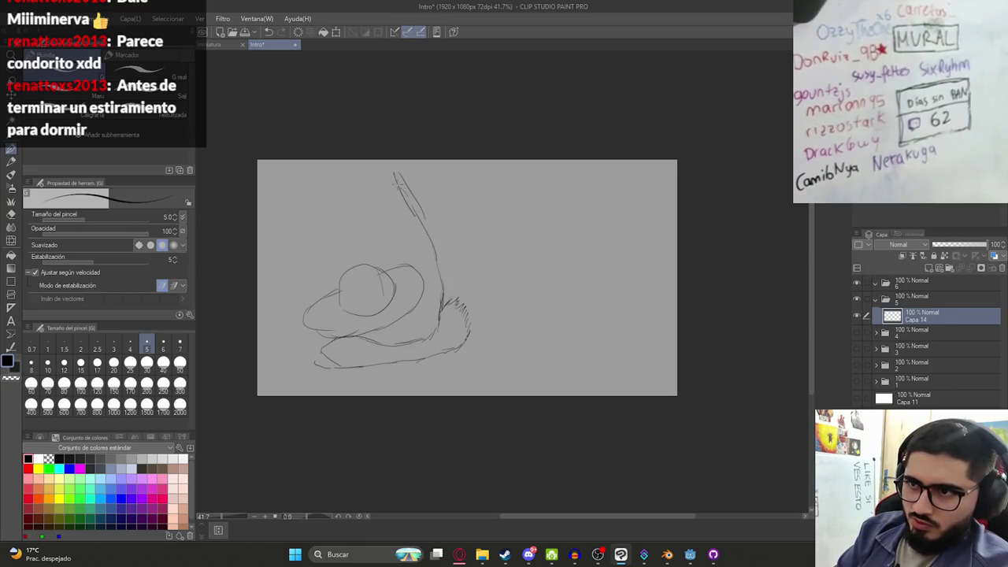
pyautogui.moveTo(395, 175)
pyautogui.mouseDown()
pyautogui.moveTo(446, 201)
pyautogui.moveTo(471, 269)
pyautogui.mouseUp()
pyautogui.moveTo(456, 230)
pyautogui.mouseDown()
pyautogui.moveTo(472, 274)
pyautogui.moveTo(454, 293)
pyautogui.moveTo(463, 297)
pyautogui.mouseUp()
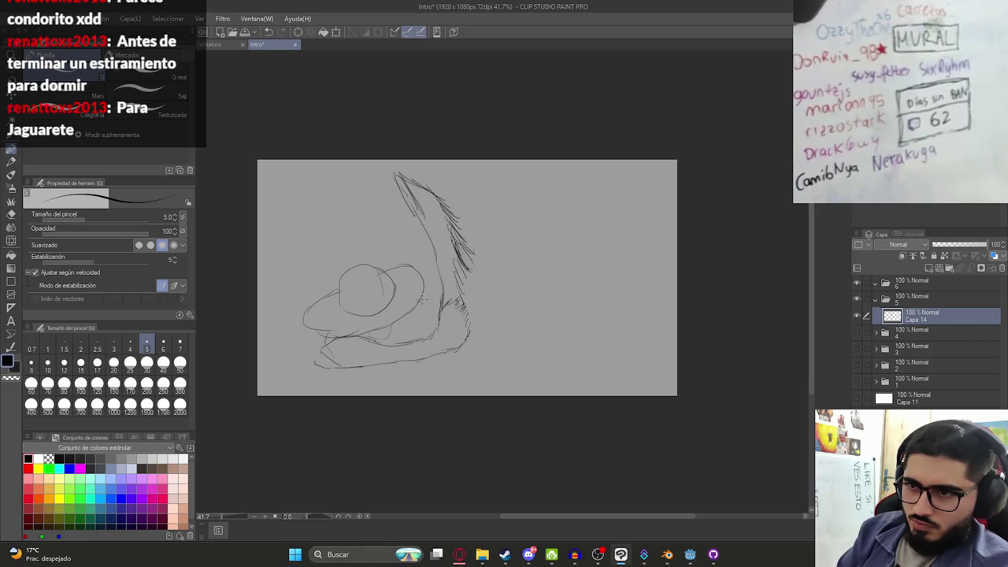
pyautogui.moveTo(360, 367); pyautogui.dragTo(382, 390)
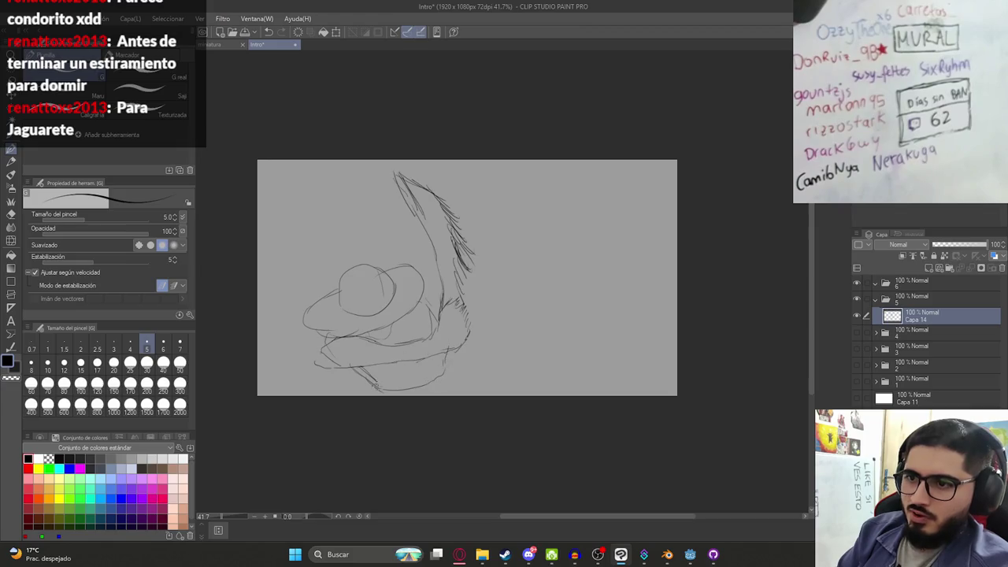
pyautogui.moveTo(440, 372); pyautogui.dragTo(448, 392)
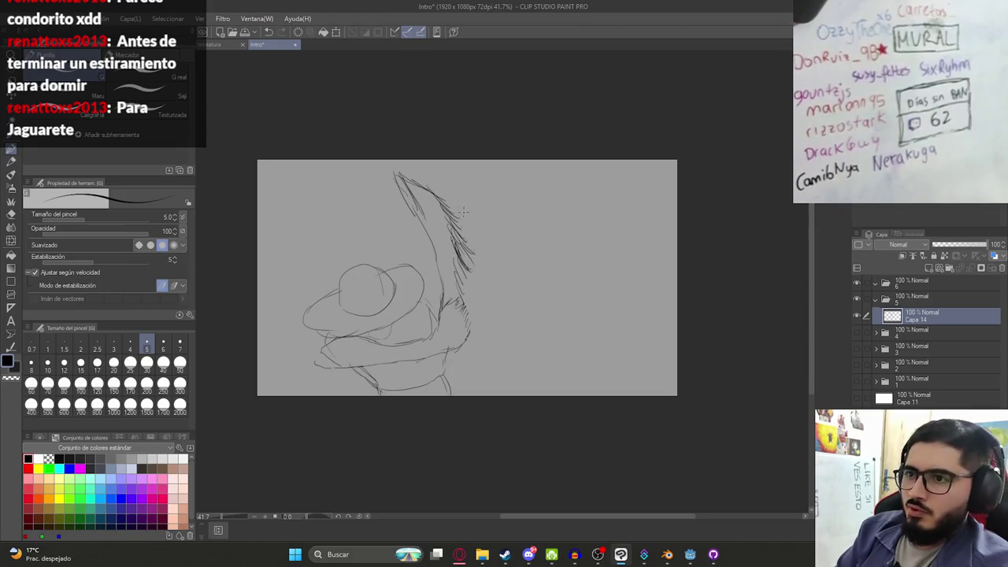
pyautogui.hotkey('ctrl', 'z')
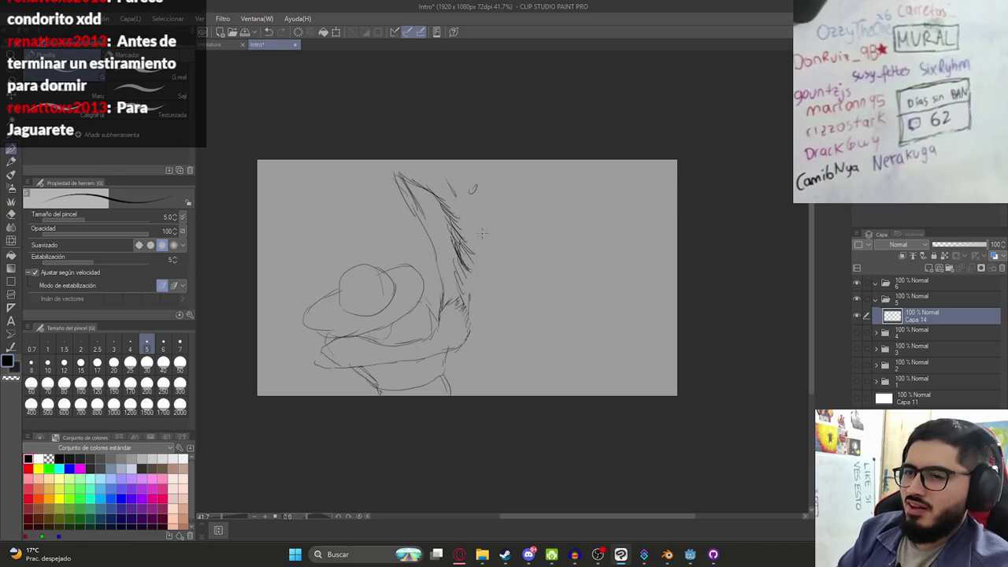
pyautogui.moveTo(466, 311); pyautogui.dragTo(464, 334)
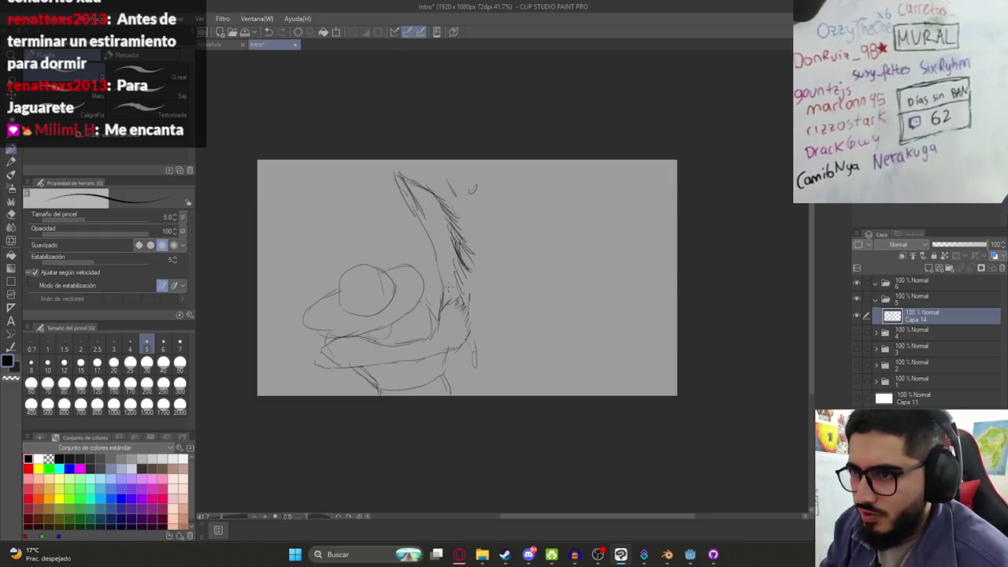
# Sketch the creature's clawed hand with four long fingers, a thumb and the wrist
pyautogui.moveTo(509, 251); pyautogui.dragTo(519, 290)
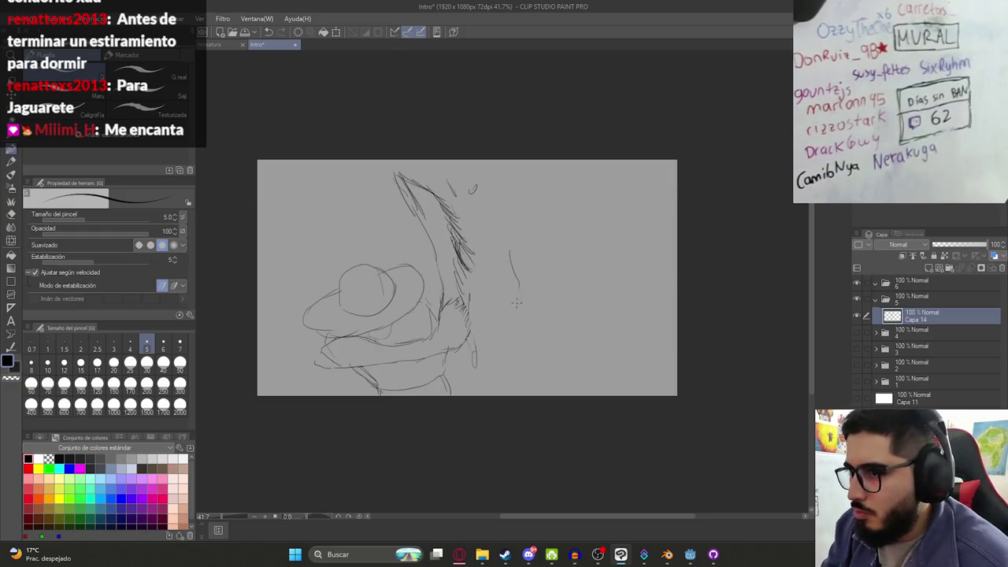
pyautogui.moveTo(520, 231); pyautogui.dragTo(509, 252)
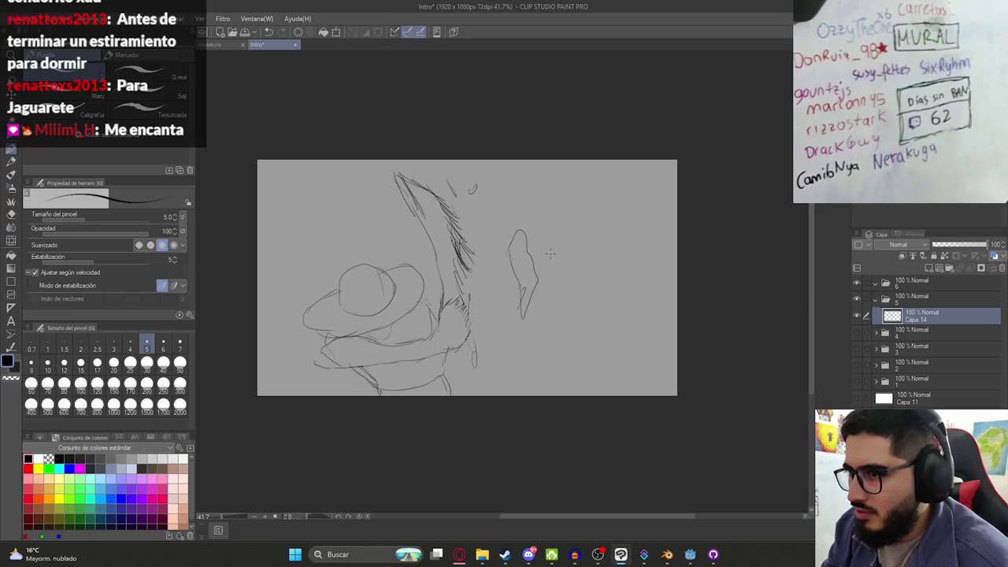
pyautogui.moveTo(540, 293); pyautogui.dragTo(544, 234)
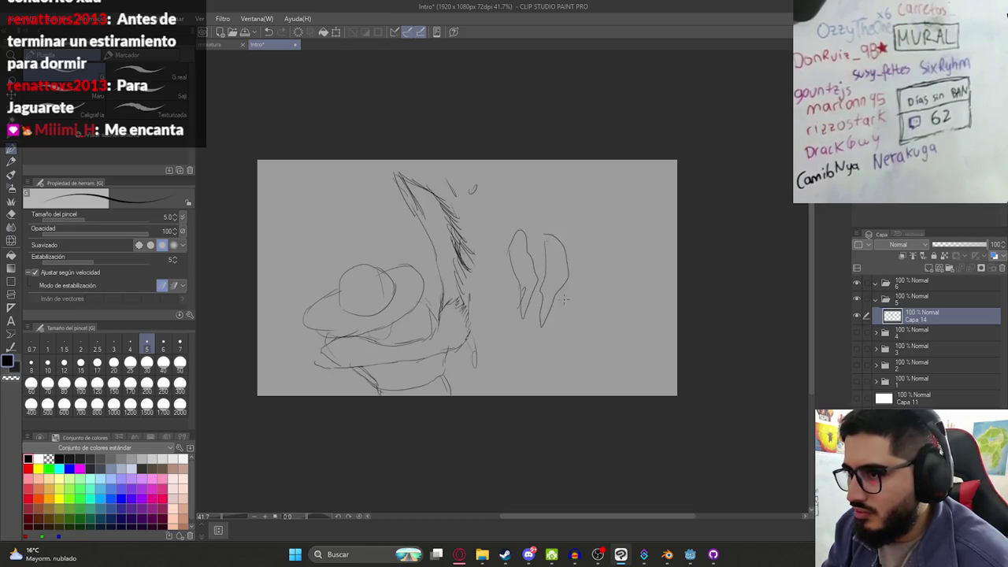
pyautogui.moveTo(555, 329)
pyautogui.mouseDown()
pyautogui.moveTo(596, 252)
pyautogui.moveTo(570, 260)
pyautogui.moveTo(607, 270)
pyautogui.mouseUp()
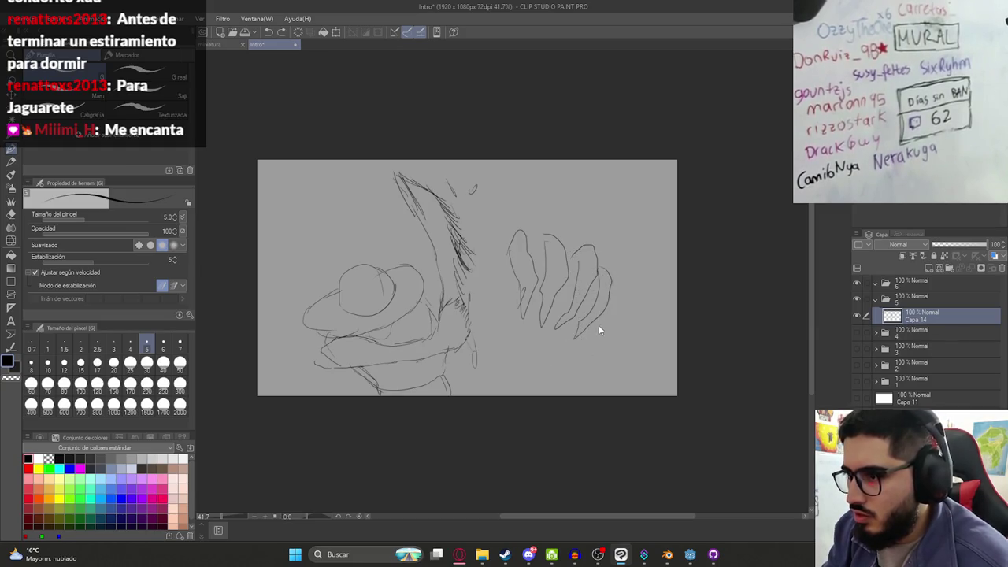
pyautogui.moveTo(577, 344)
pyautogui.mouseDown()
pyautogui.moveTo(551, 358)
pyautogui.moveTo(606, 354)
pyautogui.moveTo(589, 329)
pyautogui.mouseUp()
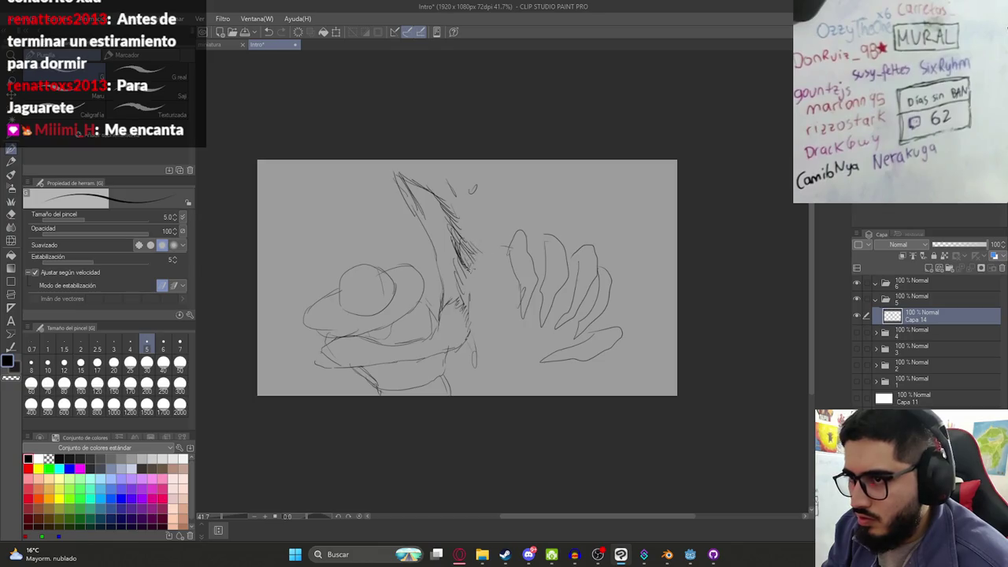
pyautogui.moveTo(472, 310)
pyautogui.mouseDown()
pyautogui.moveTo(491, 340)
pyautogui.moveTo(518, 353)
pyautogui.mouseUp()
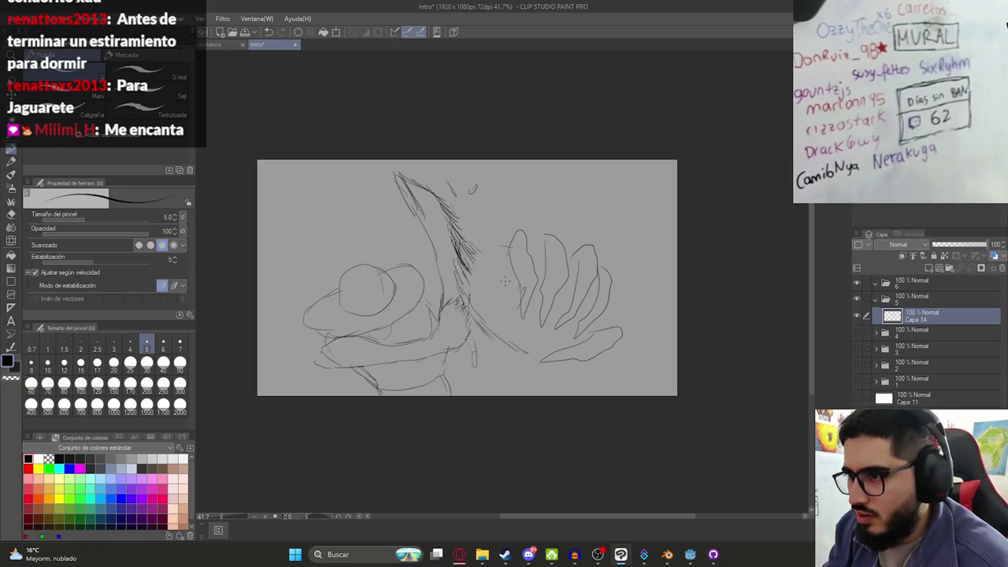
pyautogui.moveTo(509, 247); pyautogui.dragTo(499, 289)
pyautogui.moveTo(499, 327)
pyautogui.mouseDown()
pyautogui.moveTo(548, 352)
pyautogui.moveTo(507, 343)
pyautogui.moveTo(523, 354)
pyautogui.mouseUp()
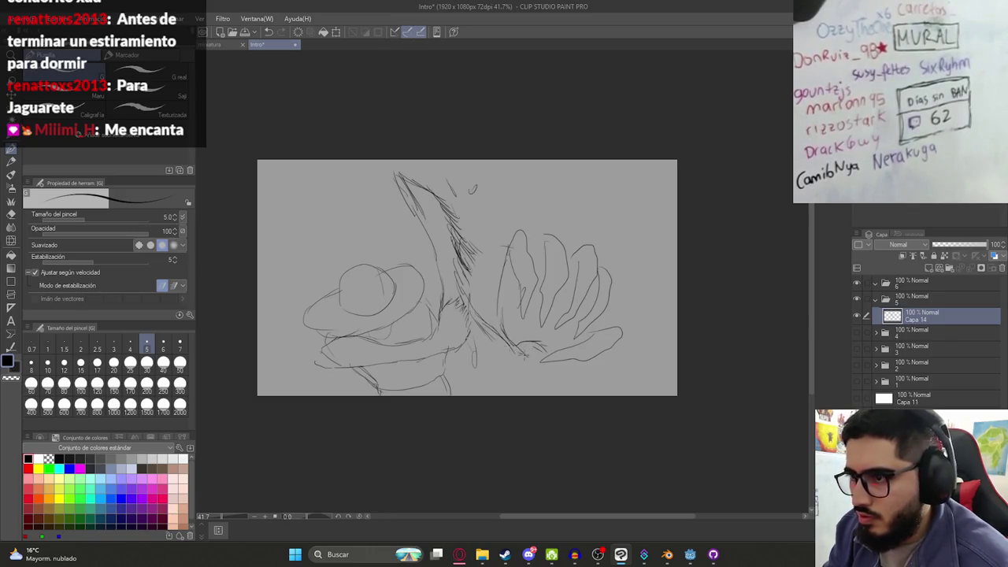
pyautogui.moveTo(482, 255); pyautogui.dragTo(511, 246)
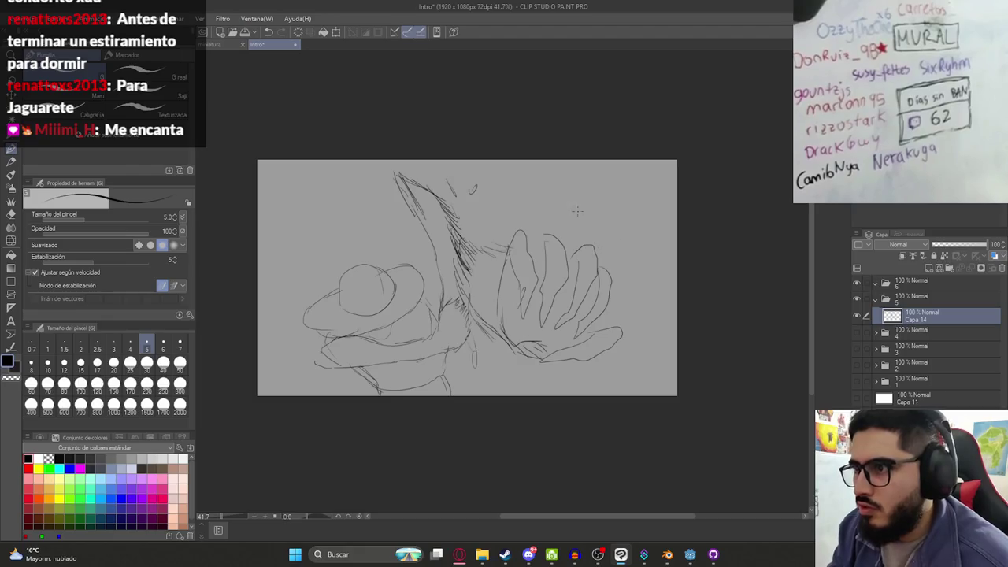
# Draw two oval eyes and the branching head outline, then save the Intro file
pyautogui.moveTo(561, 196); pyautogui.dragTo(595, 194)
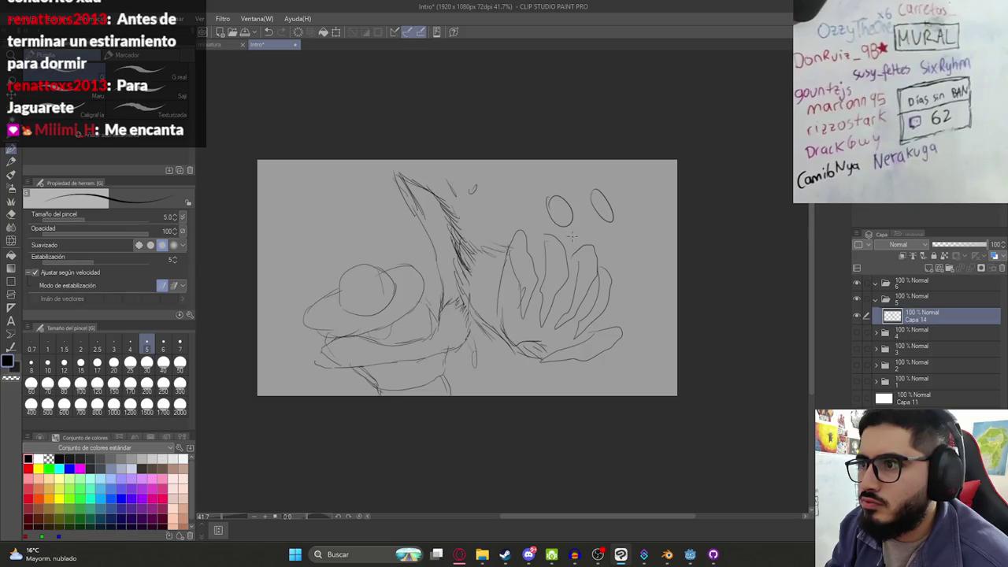
pyautogui.hotkey('ctrl', 'z')
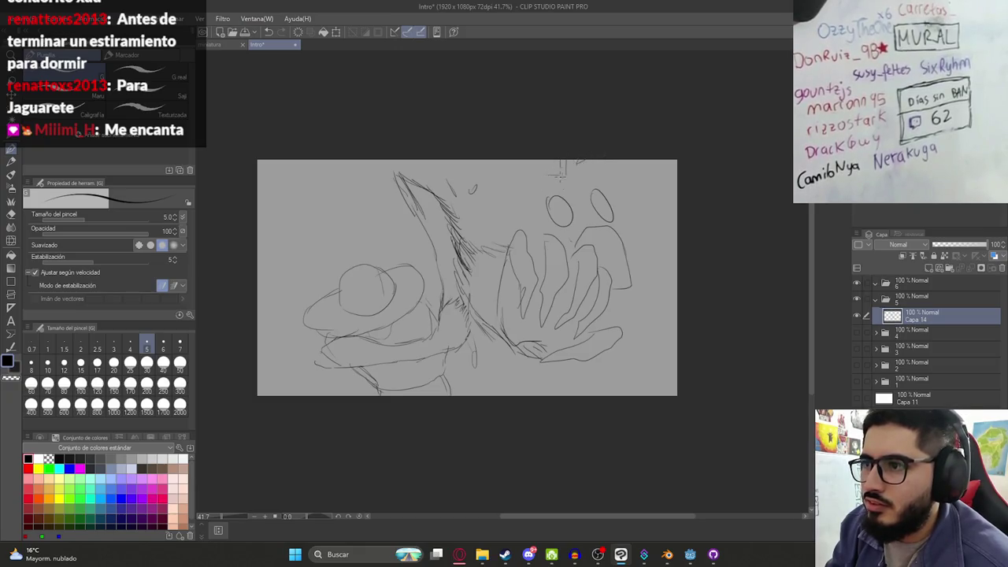
pyautogui.moveTo(535, 191); pyautogui.dragTo(519, 234)
pyautogui.moveTo(544, 167)
pyautogui.mouseDown()
pyautogui.moveTo(520, 164)
pyautogui.moveTo(485, 192)
pyautogui.moveTo(496, 191)
pyautogui.mouseUp()
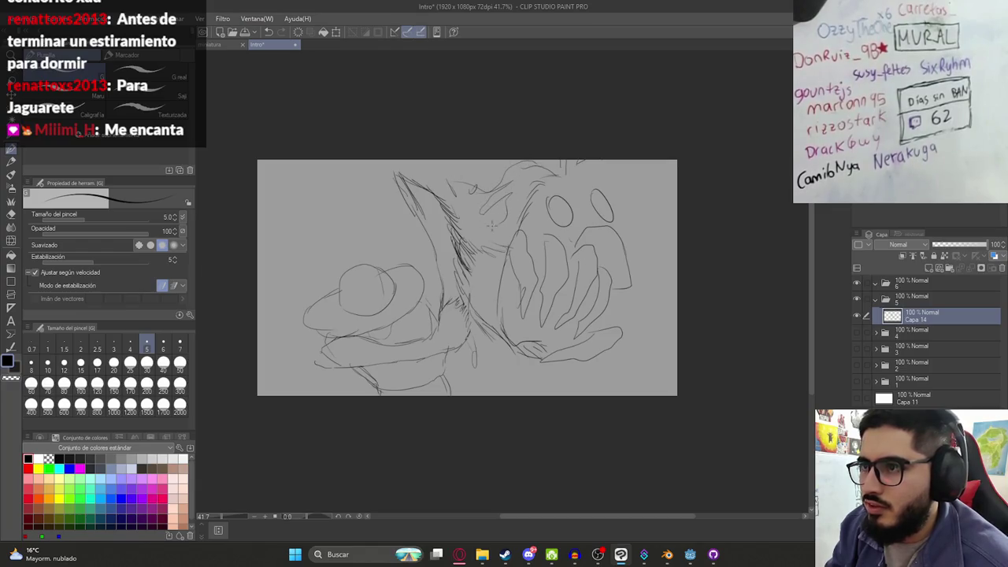
pyautogui.moveTo(614, 166); pyautogui.dragTo(663, 163)
pyautogui.moveTo(614, 191); pyautogui.dragTo(631, 242)
pyautogui.moveTo(624, 213); pyautogui.dragTo(636, 269)
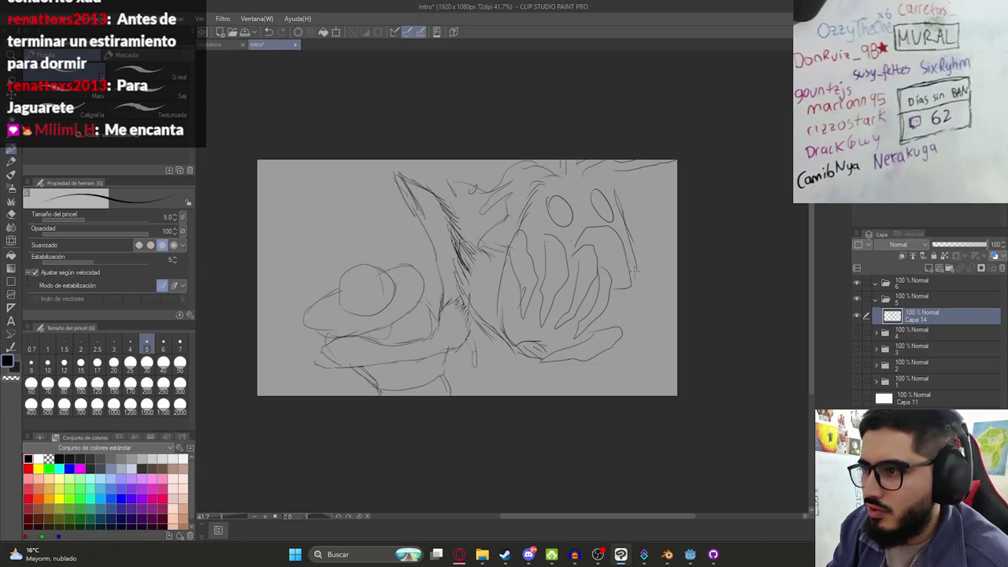
pyautogui.moveTo(674, 204)
pyautogui.mouseDown()
pyautogui.moveTo(639, 187)
pyautogui.moveTo(641, 206)
pyautogui.mouseUp()
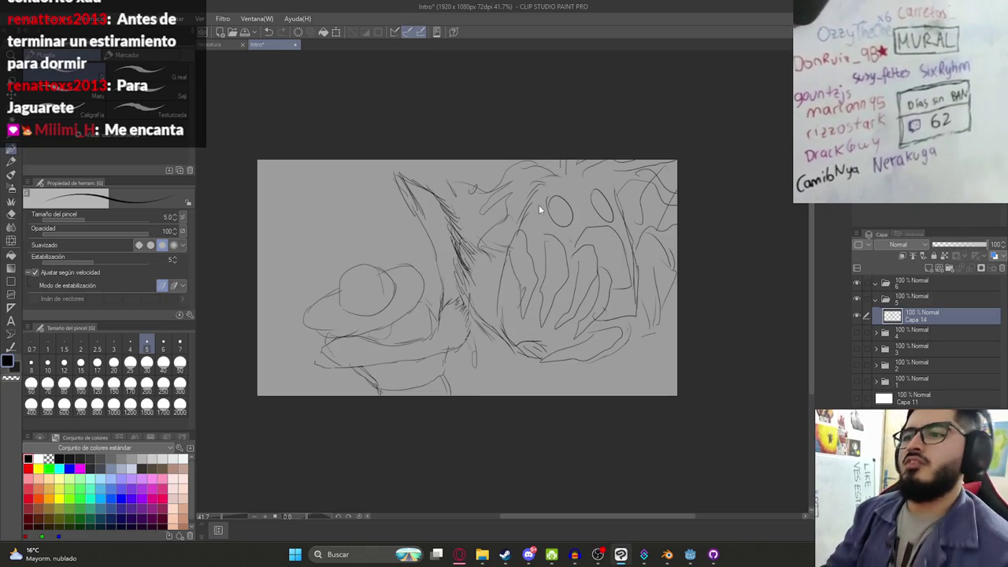
pyautogui.hotkey('ctrl', 's')
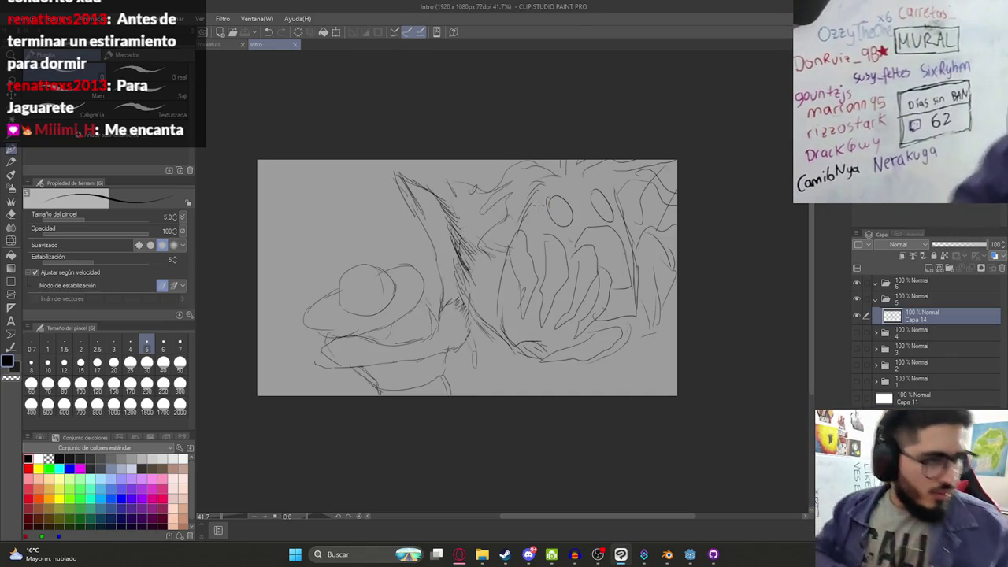
# Check the INTRO MALAVISION script in the browser, then return to Clip Studio
pyautogui.click(457, 556)
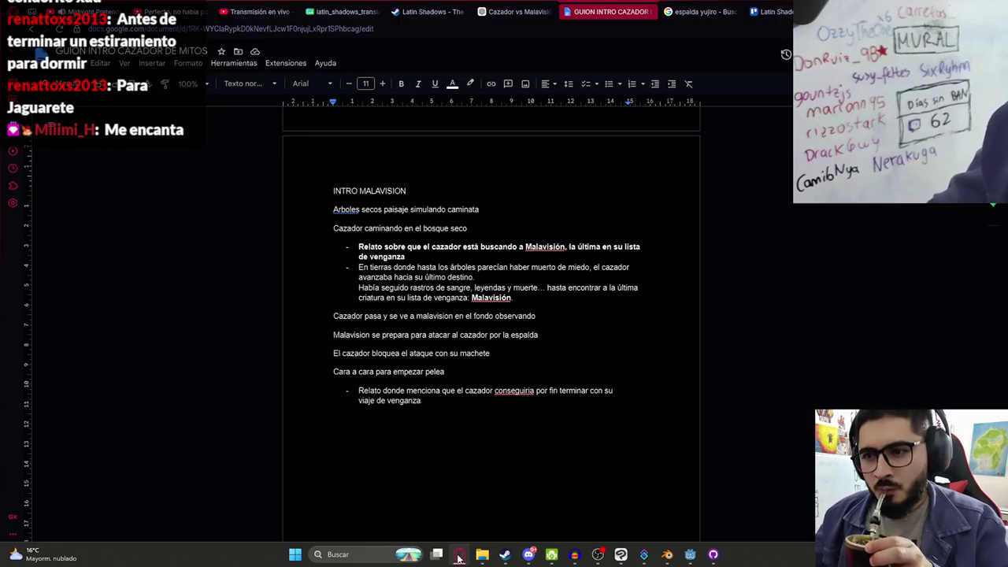
pyautogui.click(620, 554)
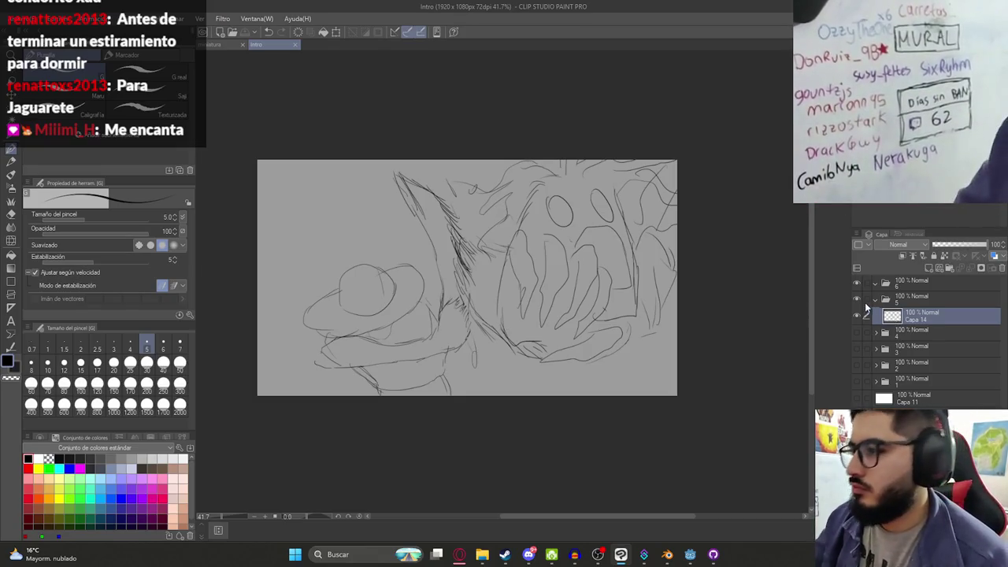
# Hide and collapse folder 5, then add new layer Capa 15 in folder 6
pyautogui.click(859, 299)
pyautogui.click(876, 301)
pyautogui.click(906, 282)
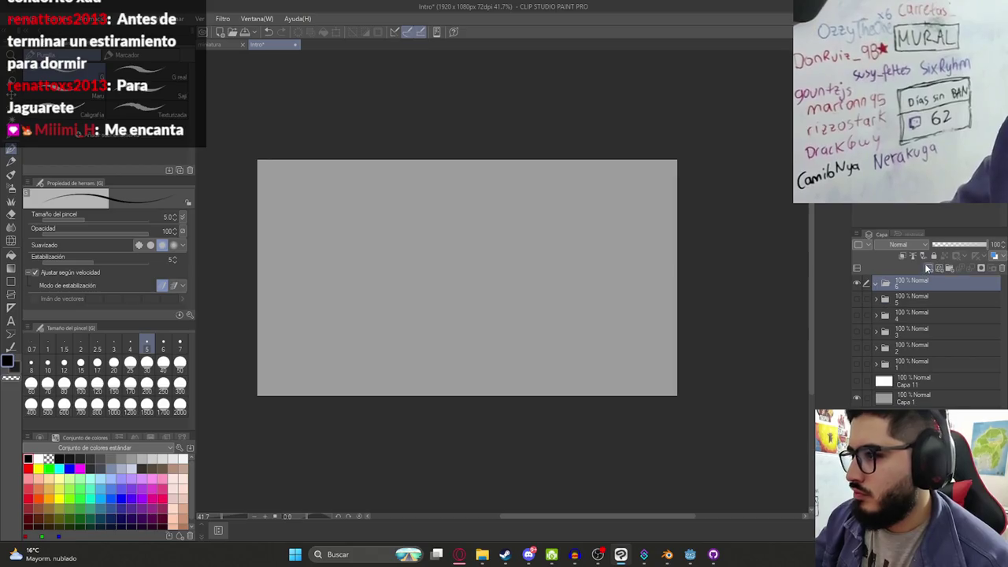
pyautogui.click(929, 268)
pyautogui.moveTo(473, 244); pyautogui.dragTo(549, 218)
pyautogui.hotkey('ctrl', 'z')
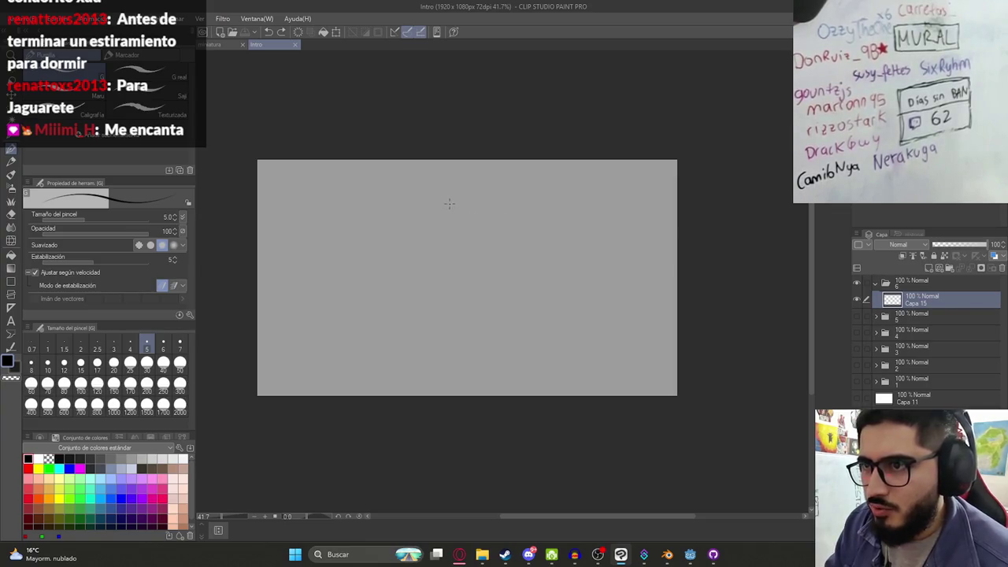
pyautogui.scroll(2, 449, 203)
# Sketch the hunter's hat brim and crown with a short stroke beneath it
pyautogui.moveTo(450, 213)
pyautogui.mouseDown()
pyautogui.moveTo(529, 222)
pyautogui.moveTo(455, 206)
pyautogui.moveTo(536, 234)
pyautogui.mouseUp()
pyautogui.hotkey('ctrl', 'z')
pyautogui.hotkey('ctrl', 'z')
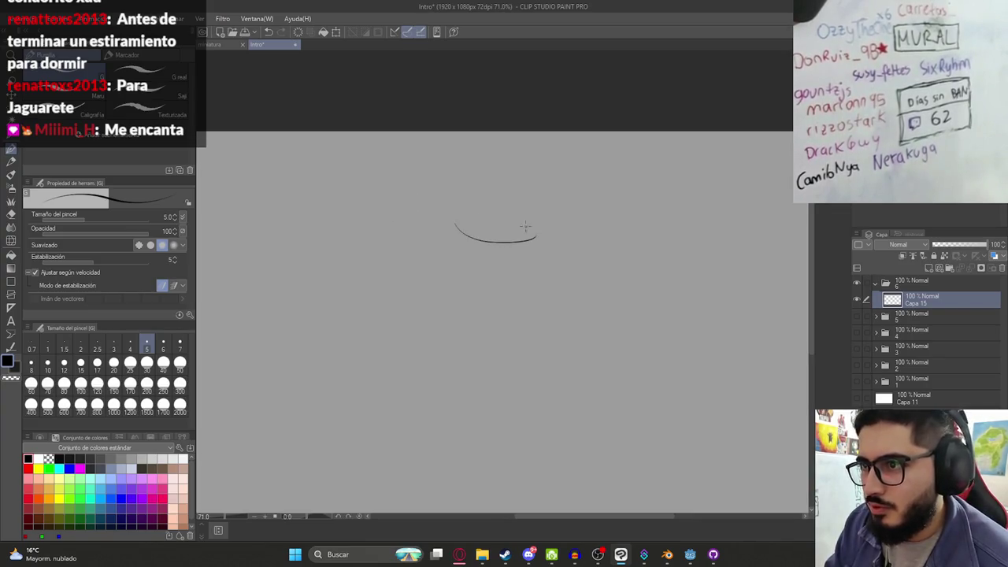
pyautogui.moveTo(452, 222)
pyautogui.mouseDown()
pyautogui.moveTo(543, 238)
pyautogui.moveTo(550, 228)
pyautogui.mouseUp()
pyautogui.scroll(-2, 492, 241)
pyautogui.scroll(2, 491, 247)
pyautogui.moveTo(490, 245)
pyautogui.mouseDown()
pyautogui.moveTo(481, 257)
pyautogui.moveTo(524, 265)
pyautogui.mouseUp()
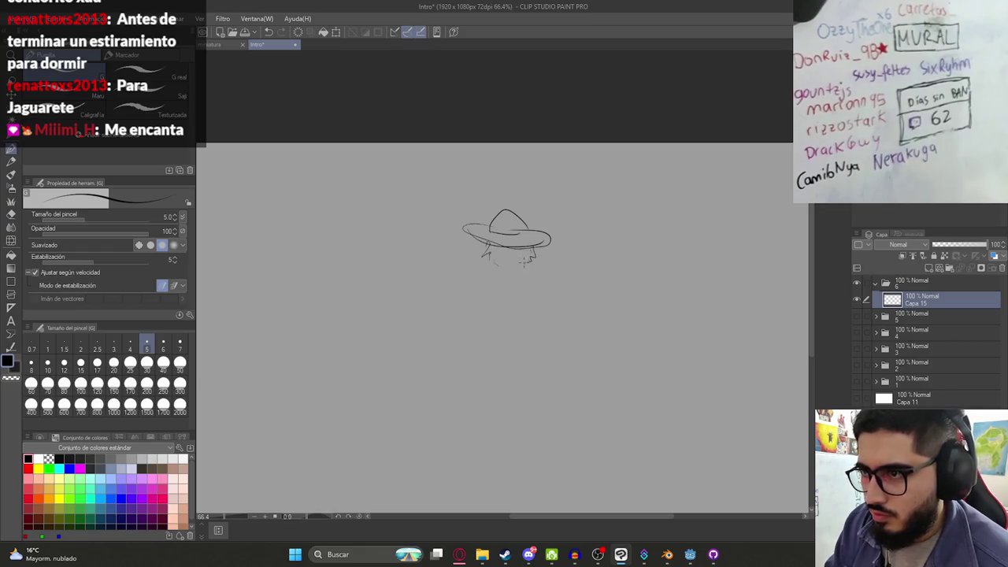
pyautogui.scroll(-2, 512, 271)
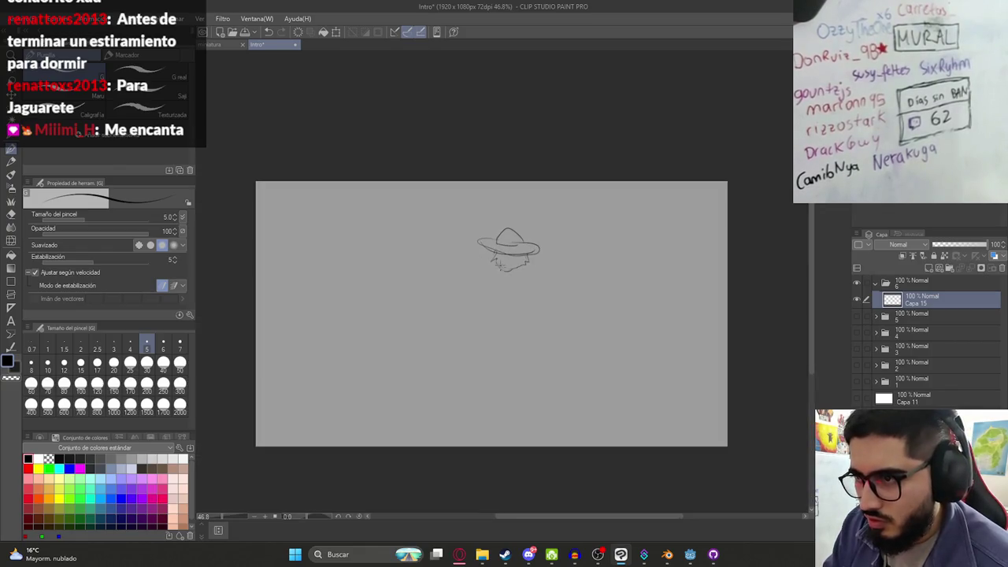
# Sketch the hunter's arm, machete blade and right leg
pyautogui.moveTo(482, 273); pyautogui.dragTo(474, 279)
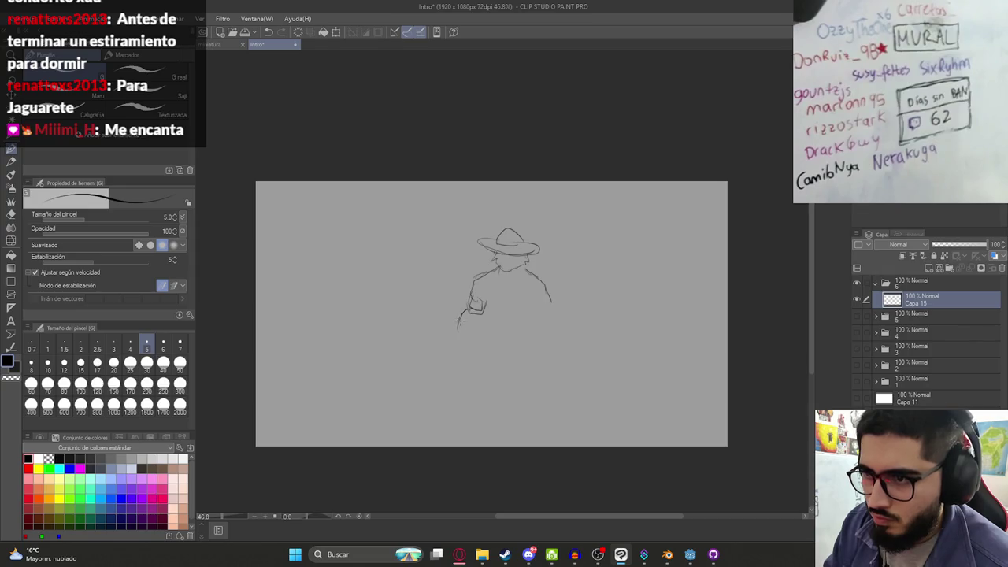
pyautogui.moveTo(458, 334)
pyautogui.mouseDown()
pyautogui.moveTo(390, 401)
pyautogui.moveTo(400, 406)
pyautogui.moveTo(442, 374)
pyautogui.moveTo(449, 351)
pyautogui.mouseUp()
pyautogui.hotkey('ctrl', 'z')
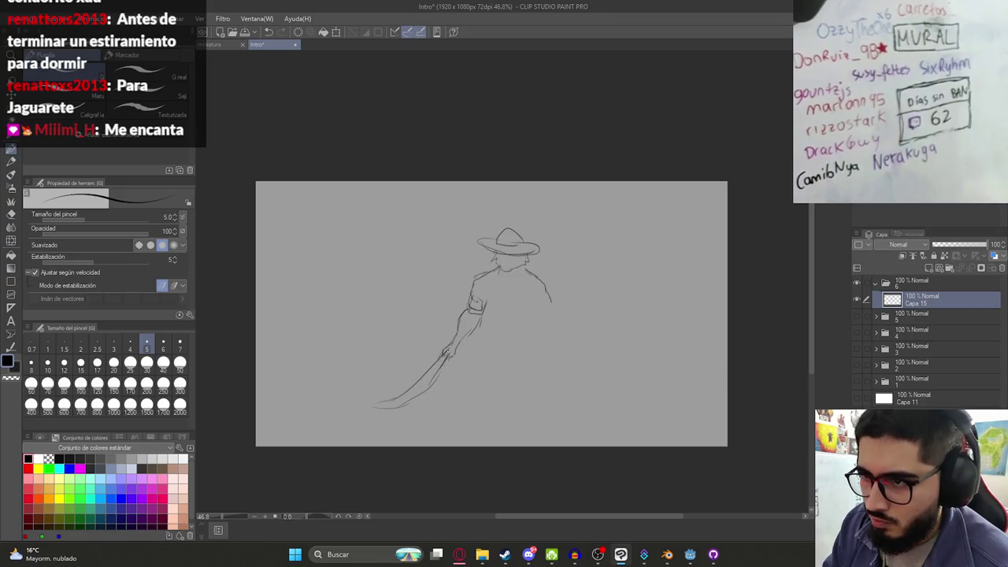
pyautogui.moveTo(484, 306); pyautogui.dragTo(499, 344)
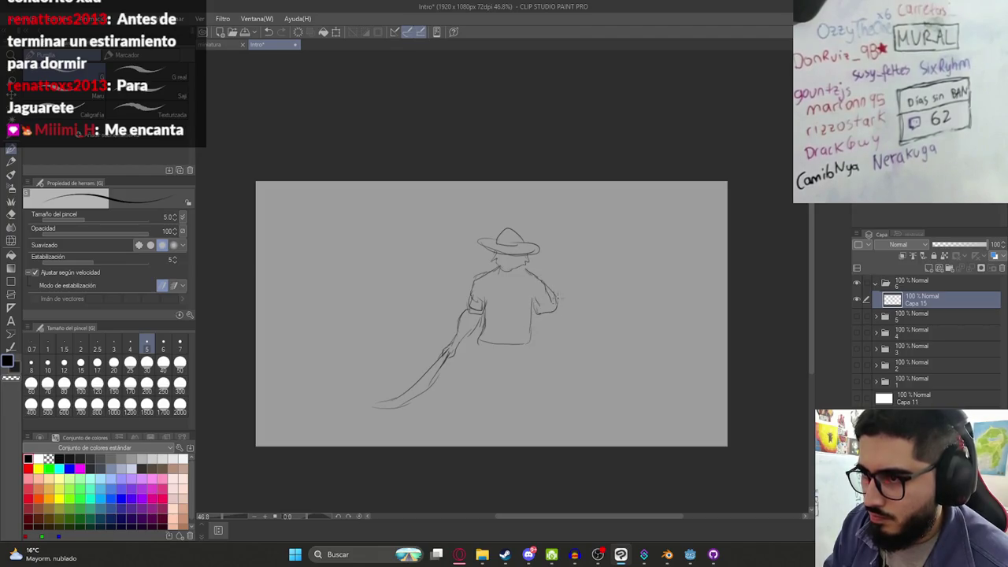
pyautogui.hotkey('ctrl', 'z')
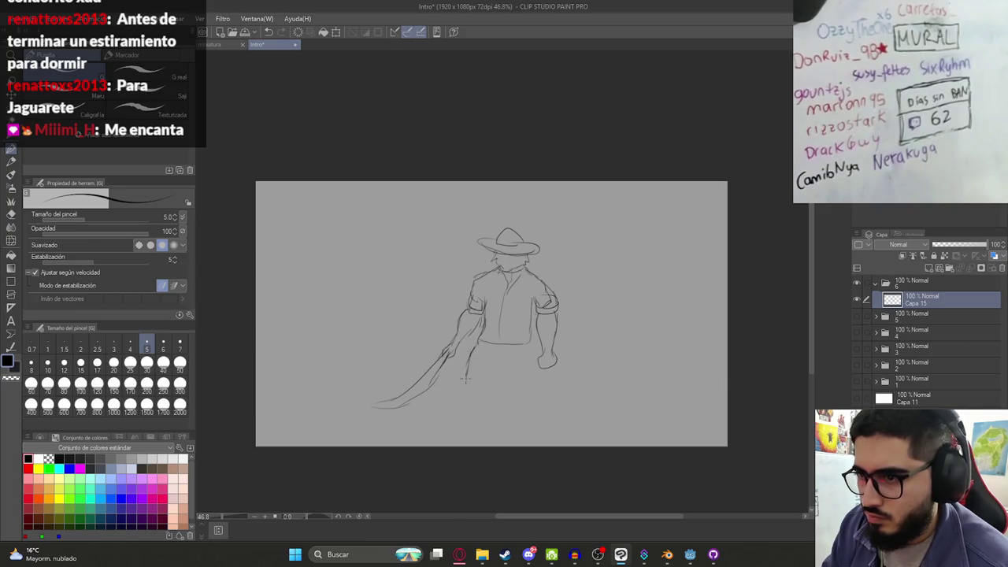
pyautogui.moveTo(525, 346); pyautogui.dragTo(533, 413)
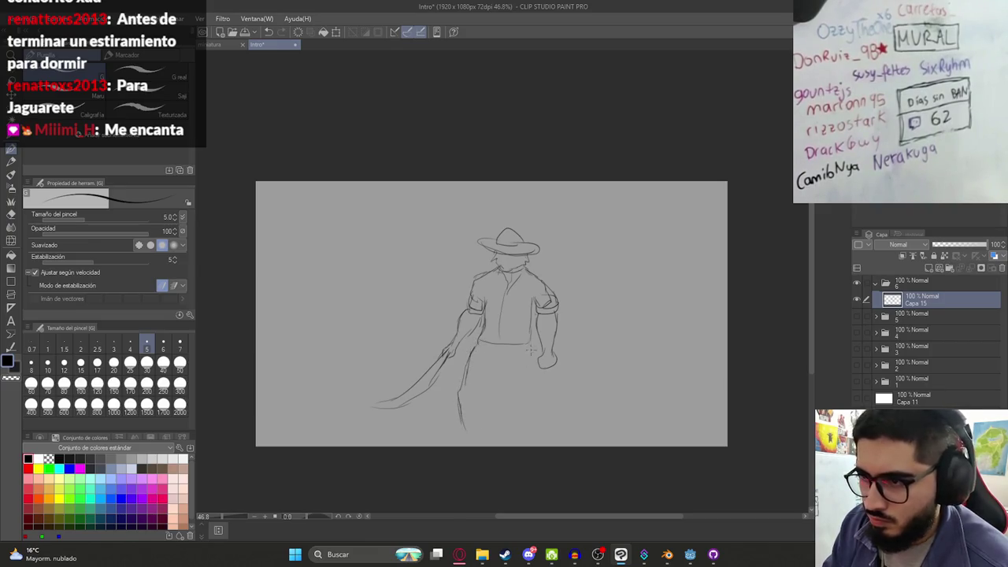
pyautogui.hotkey('ctrl', 'z')
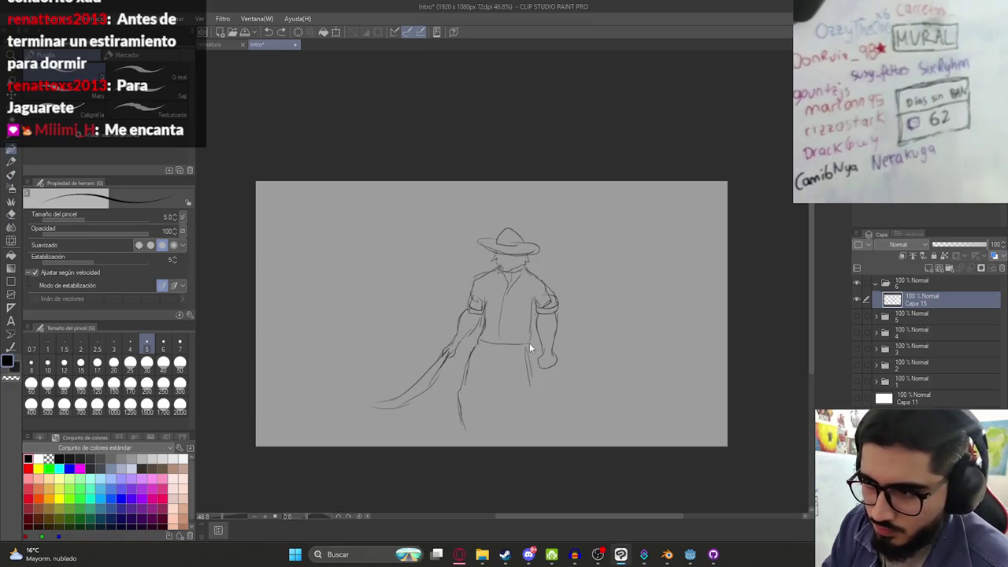
pyautogui.moveTo(532, 369); pyautogui.dragTo(533, 385)
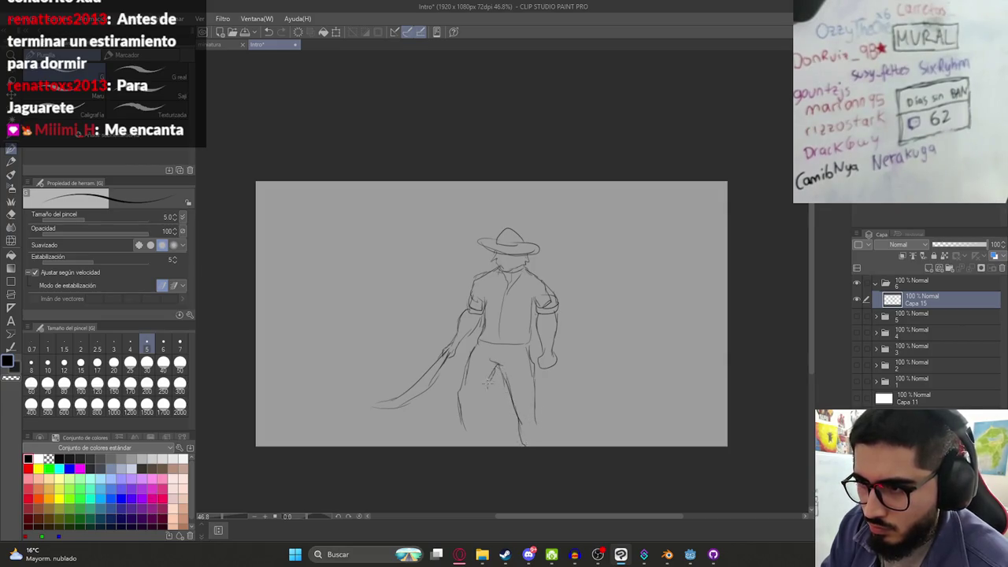
# Move the hunter sketch toward the panel's left
pyautogui.press('k')
pyautogui.moveTo(508, 397); pyautogui.dragTo(386, 393)
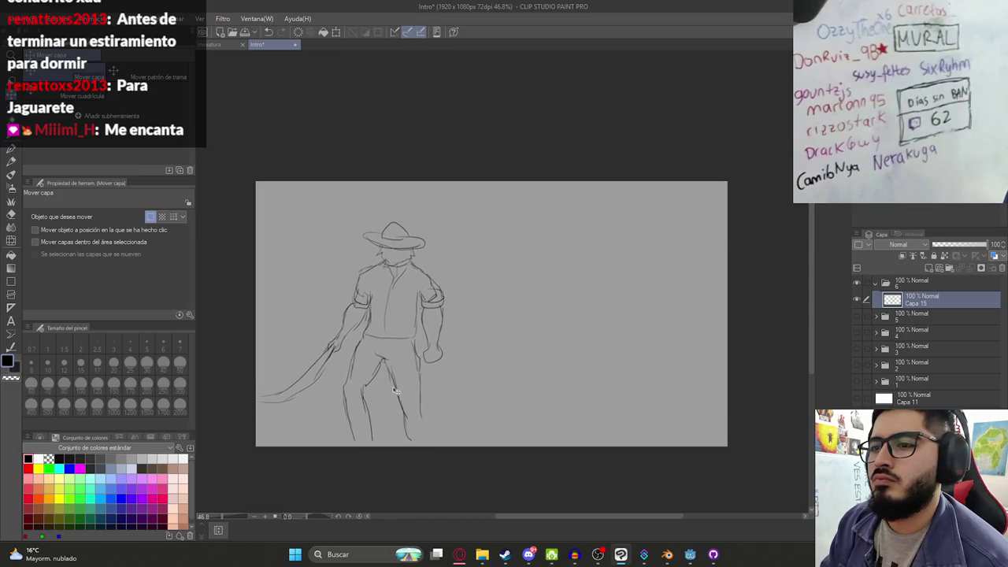
pyautogui.moveTo(386, 393); pyautogui.dragTo(400, 392)
# Draw two long slanted lines from the top to the bottom edge
pyautogui.press('p')
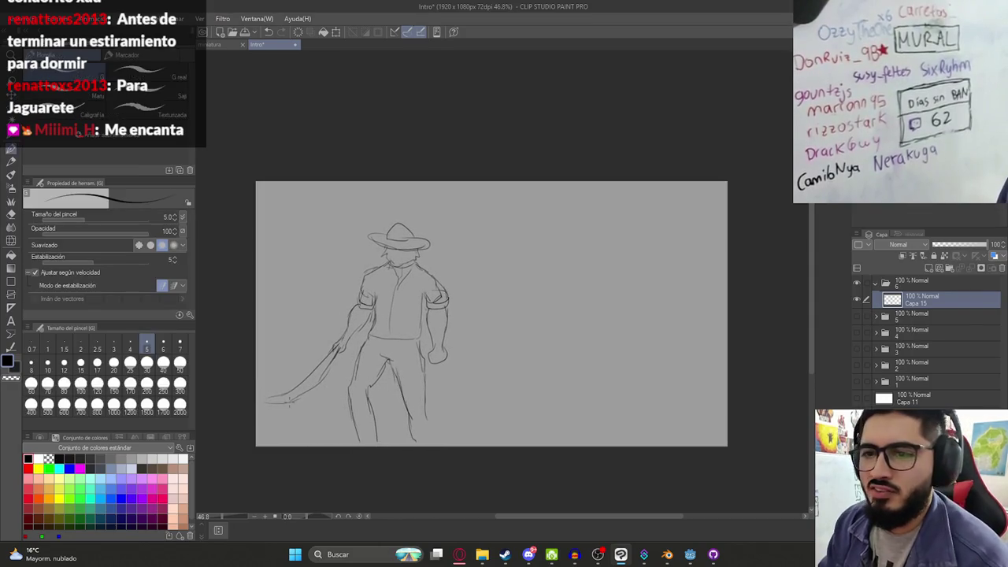
pyautogui.moveTo(523, 173); pyautogui.dragTo(459, 447)
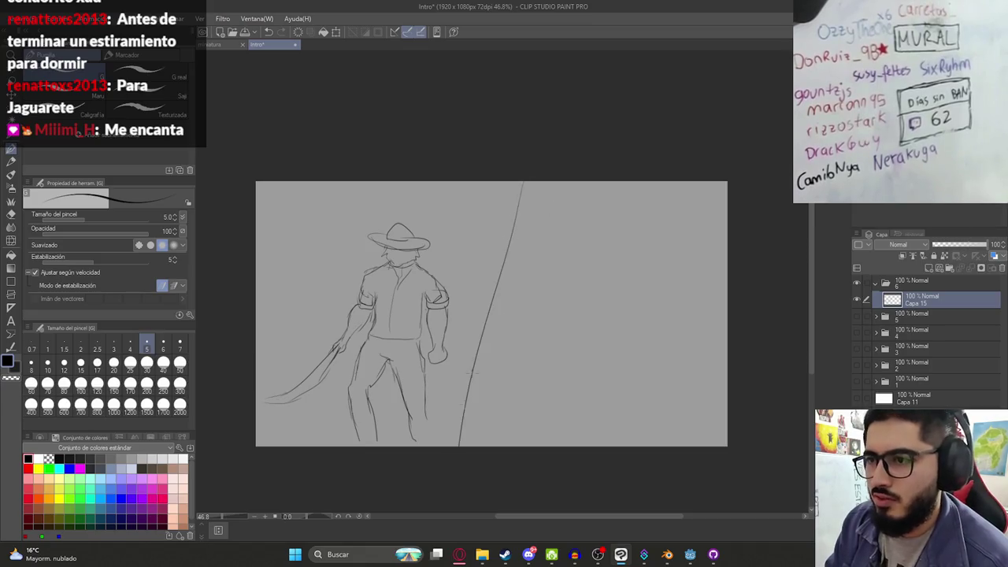
pyautogui.hotkey('ctrl', 'z')
pyautogui.moveTo(539, 165); pyautogui.dragTo(479, 453)
pyautogui.moveTo(534, 162); pyautogui.dragTo(458, 449)
pyautogui.hotkey('ctrl', 'z')
pyautogui.moveTo(525, 183); pyautogui.dragTo(480, 491)
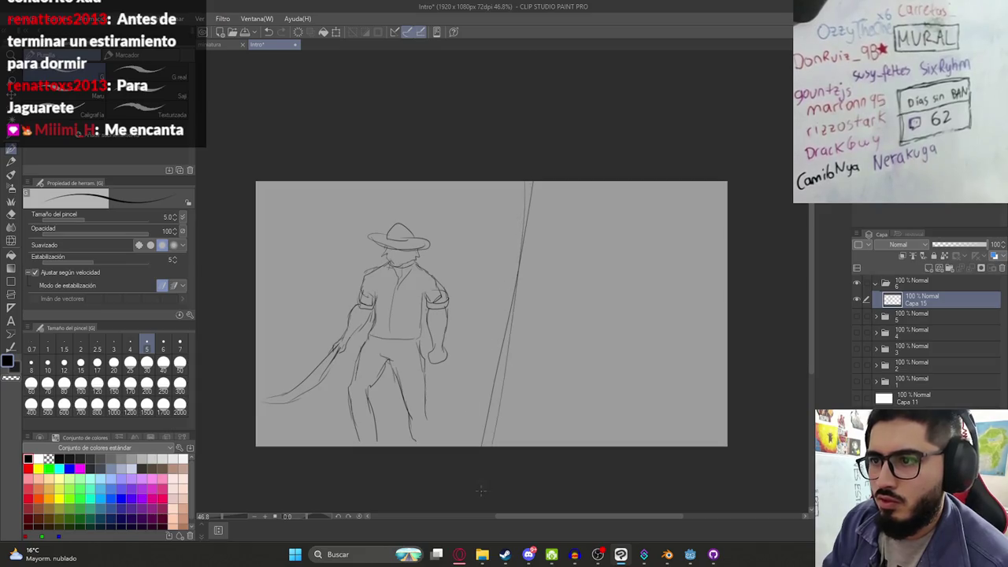
# Nudge the sketch slightly and save the Intro file
pyautogui.hotkey('ctrl', 'z')
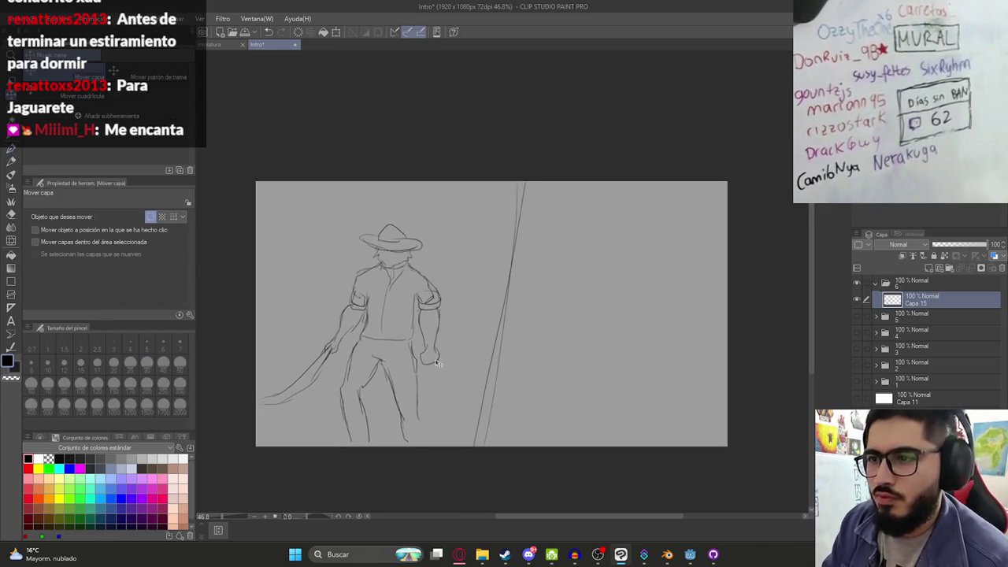
pyautogui.moveTo(604, 303); pyautogui.dragTo(626, 297)
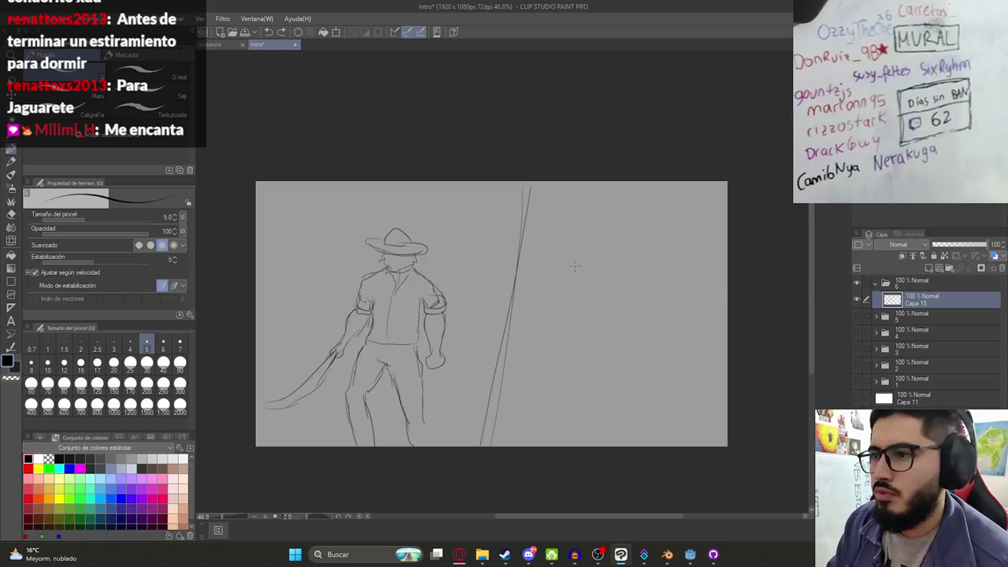
pyautogui.hotkey('ctrl', 's')
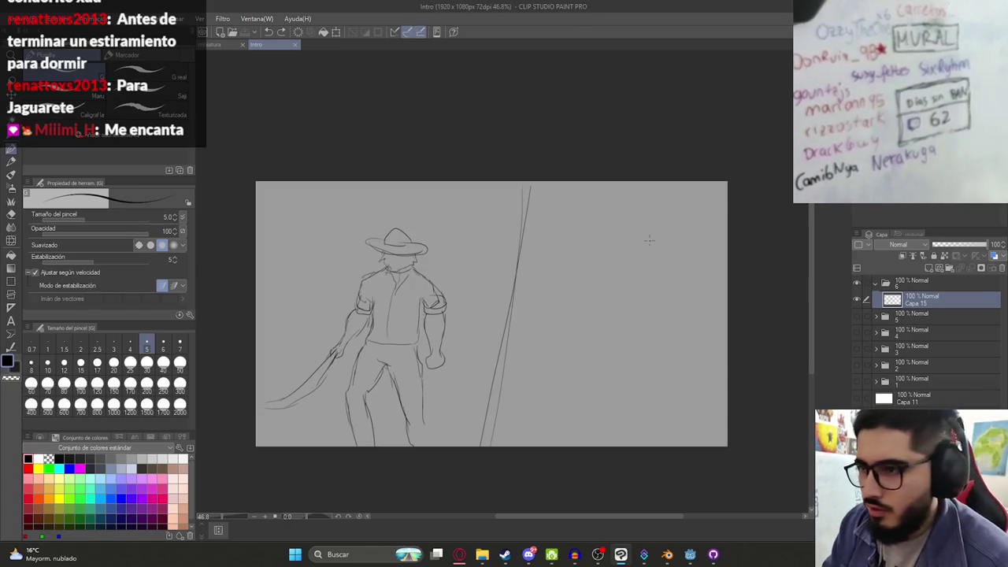
pyautogui.moveTo(625, 271); pyautogui.dragTo(614, 280)
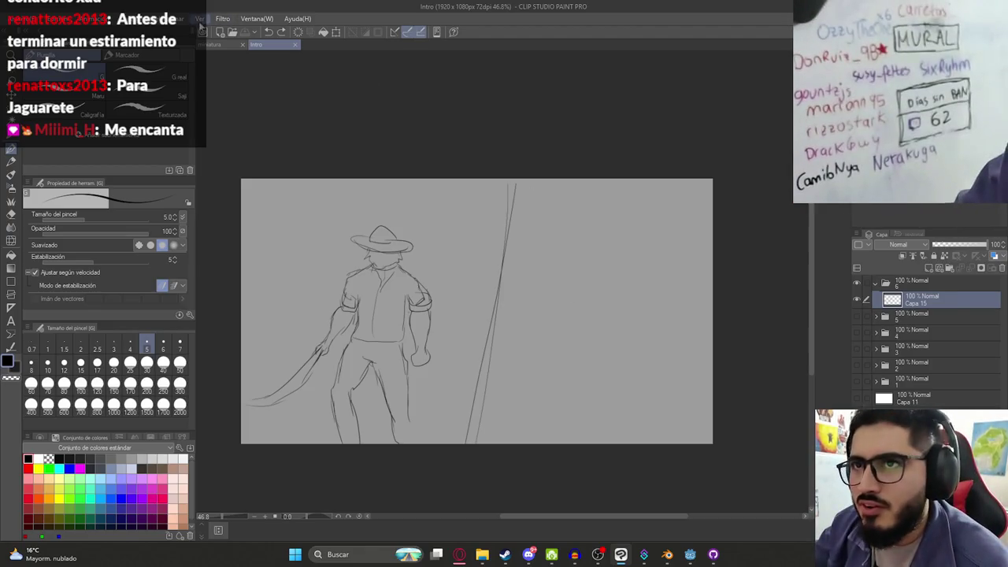
pyautogui.click(482, 555)
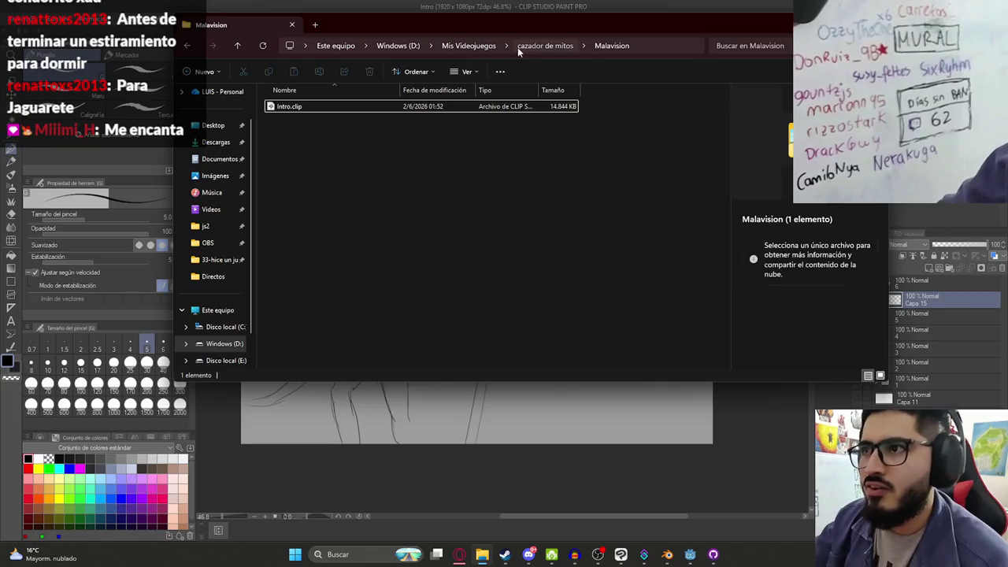
# Drag malavision.png from the cazador de mitos folder onto the panel, then delete it
pyautogui.click(544, 45)
pyautogui.click(606, 262)
pyautogui.click(935, 296)
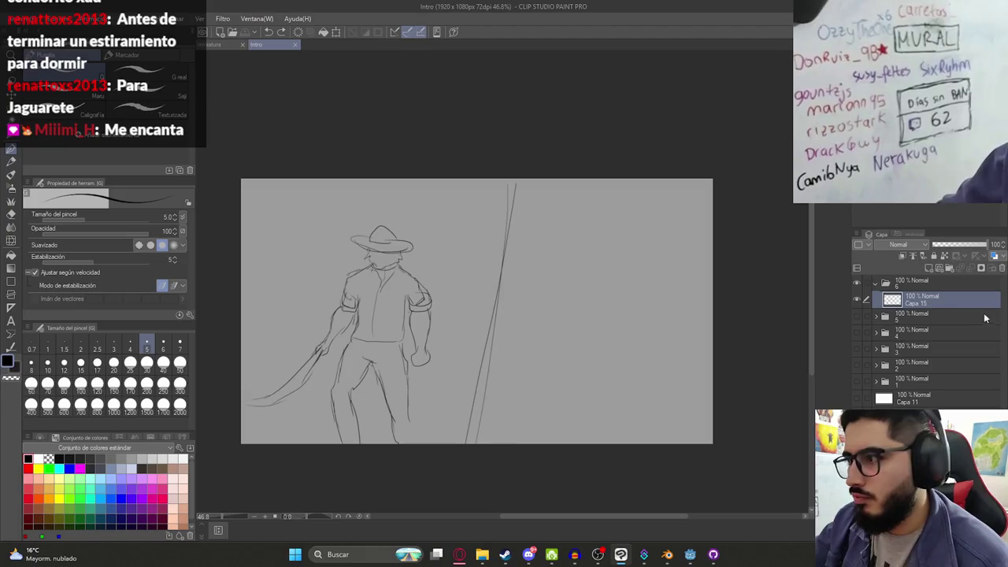
pyautogui.hotkey('alt', 'Tab')
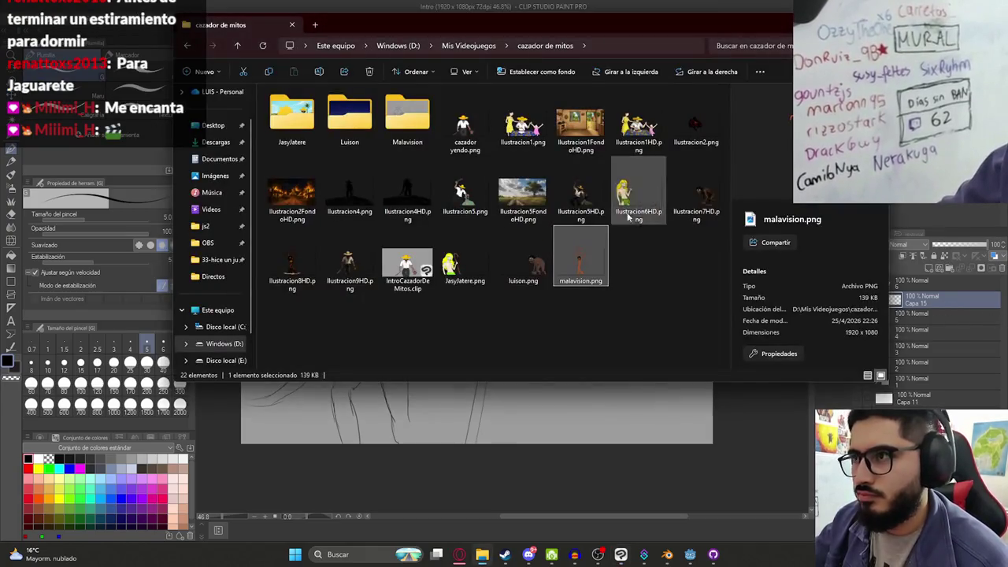
pyautogui.moveTo(581, 256); pyautogui.dragTo(935, 297)
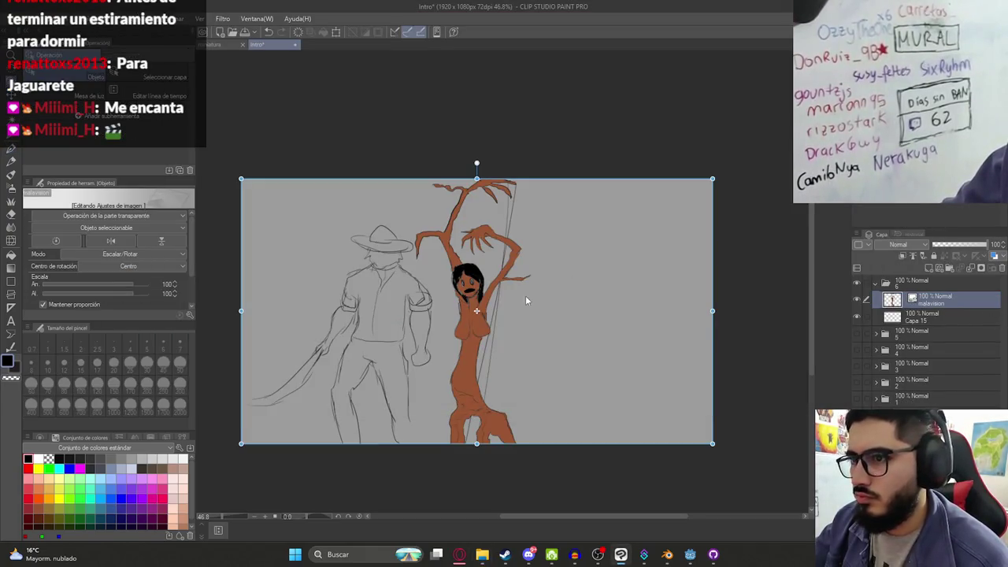
pyautogui.moveTo(526, 300); pyautogui.dragTo(616, 307)
pyautogui.press('Delete')
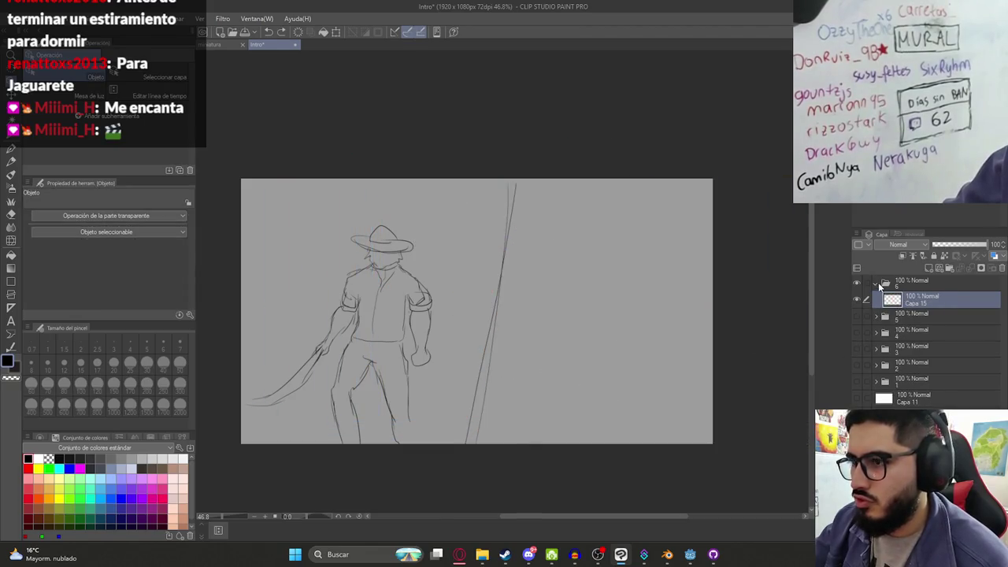
# Place Ilustracion8HD.png on the panel and move it right and down
pyautogui.hotkey('alt', 'Tab')
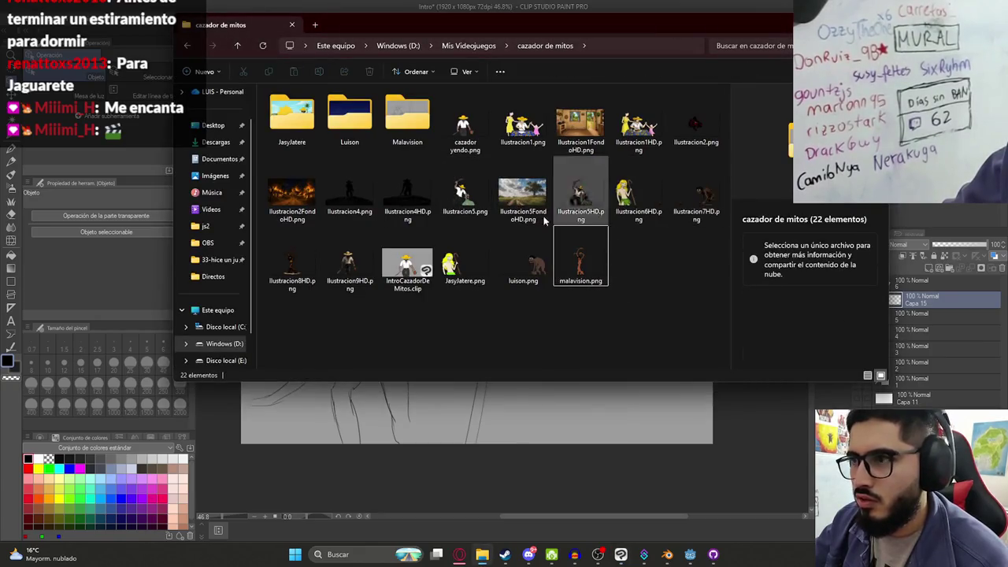
pyautogui.click(292, 260)
pyautogui.moveTo(997, 345); pyautogui.dragTo(951, 300)
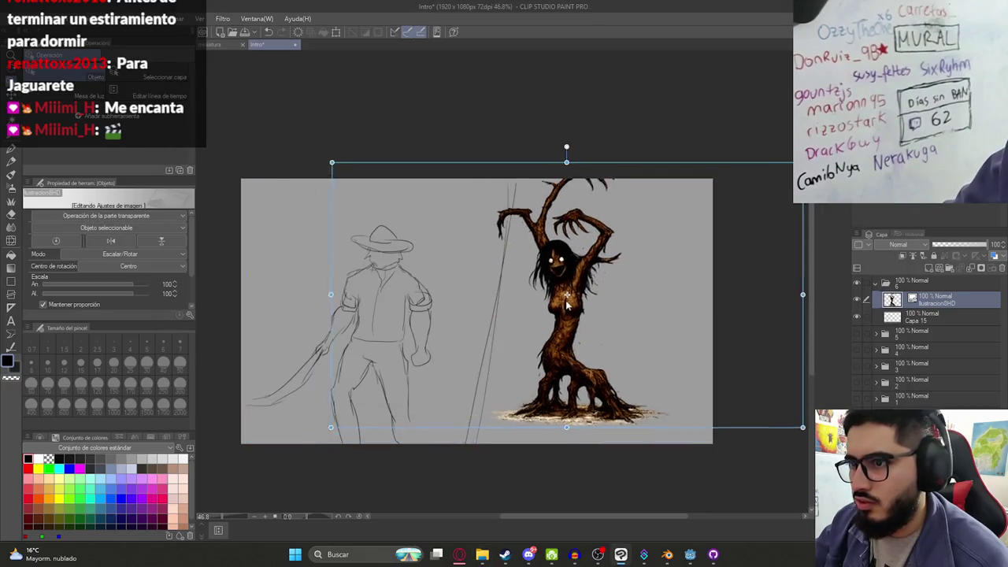
pyautogui.moveTo(567, 304); pyautogui.dragTo(608, 319)
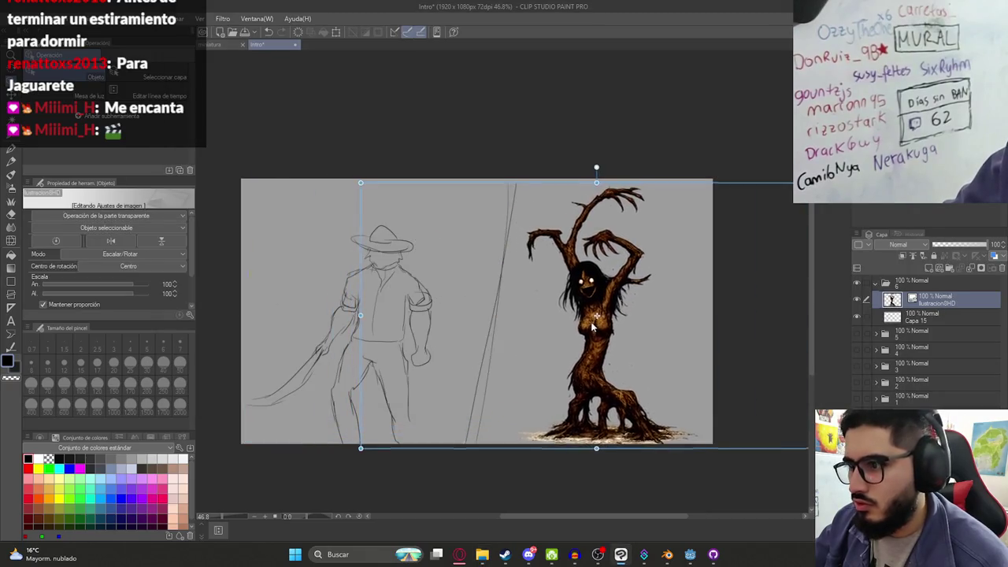
# Confirm the illustration, then rescale it to 111% and nudge it left and down
pyautogui.scroll(2, 615, 311)
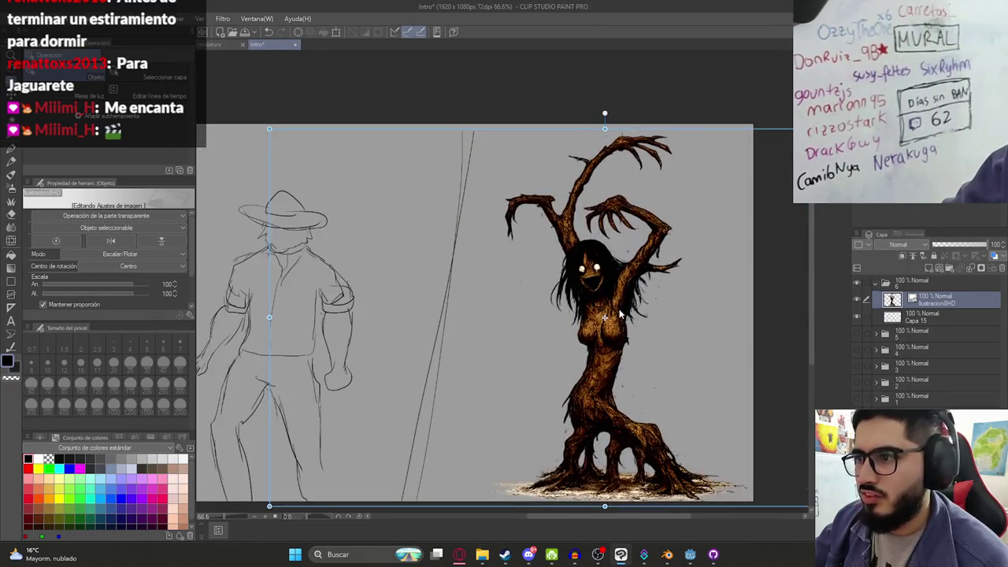
pyautogui.press('Return')
pyautogui.scroll(-1, 632, 319)
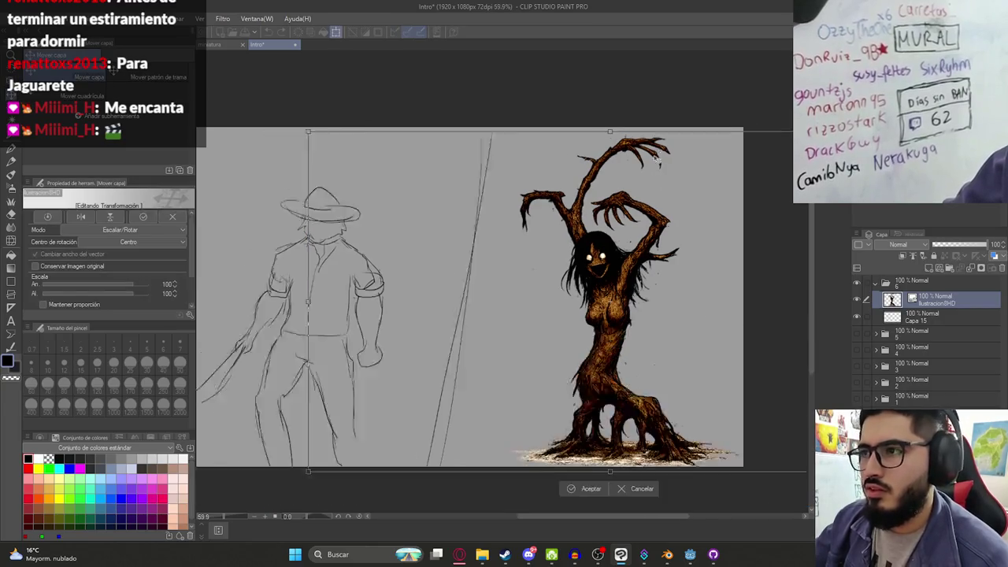
pyautogui.hotkey('ctrl', 't')
pyautogui.moveTo(621, 127); pyautogui.dragTo(621, 140)
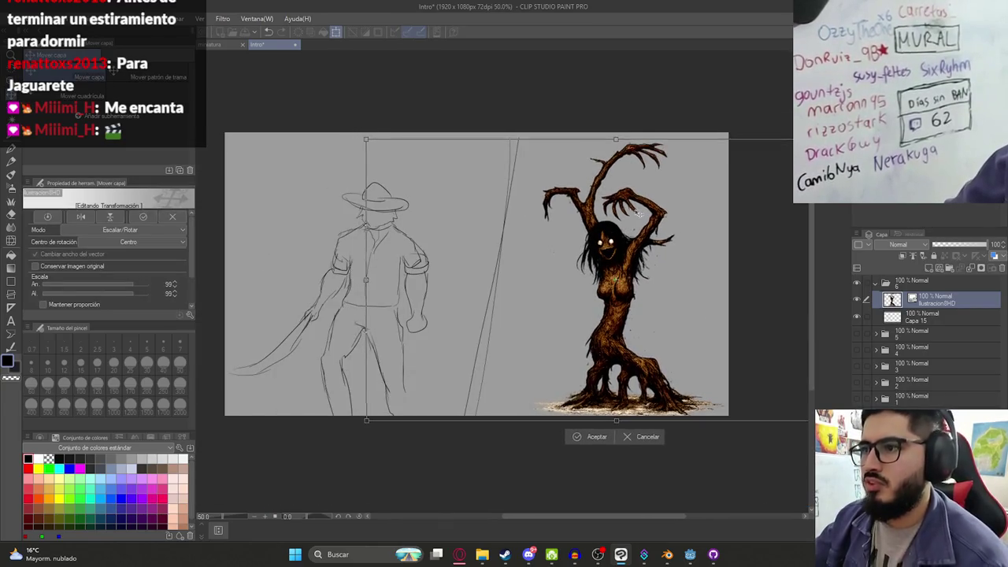
pyautogui.press('Return')
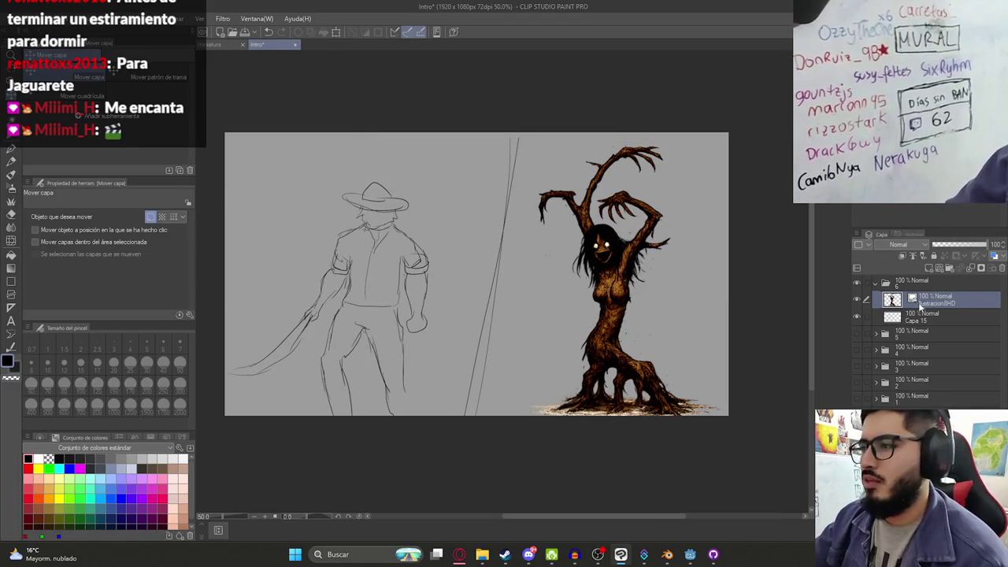
pyautogui.hotkey('ctrl', 't')
pyautogui.moveTo(608, 141); pyautogui.dragTo(613, 110)
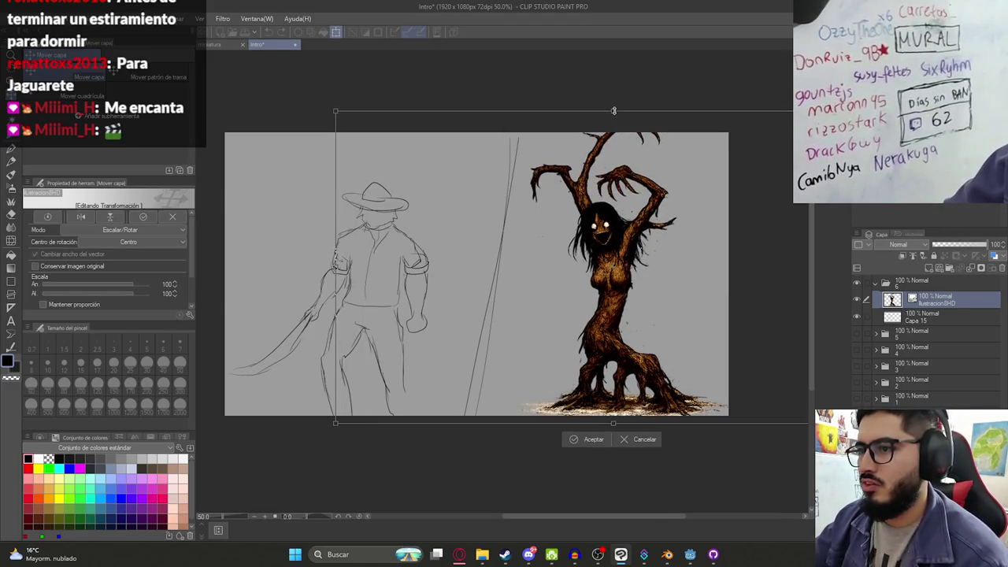
pyautogui.moveTo(621, 169); pyautogui.dragTo(613, 175)
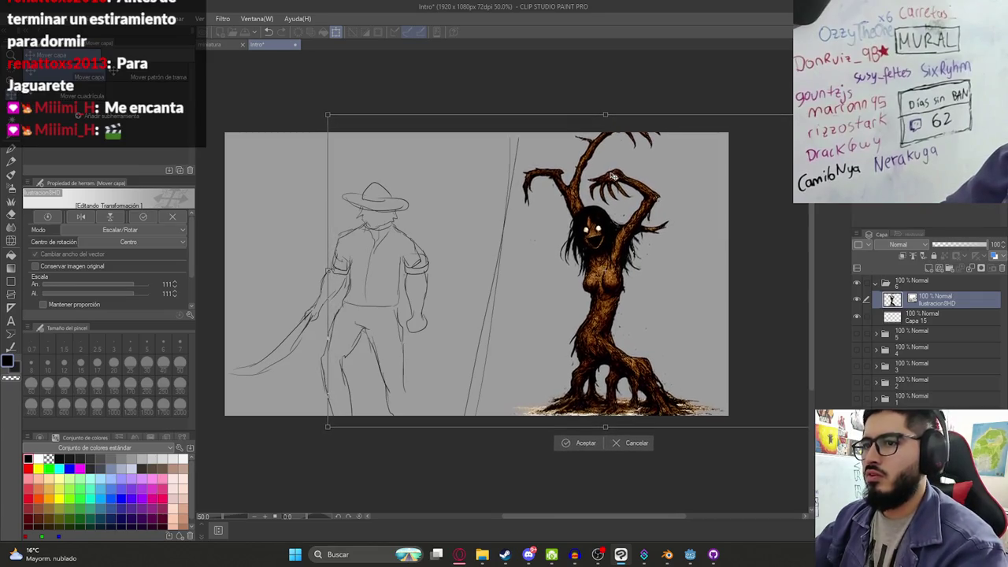
pyautogui.press('Return')
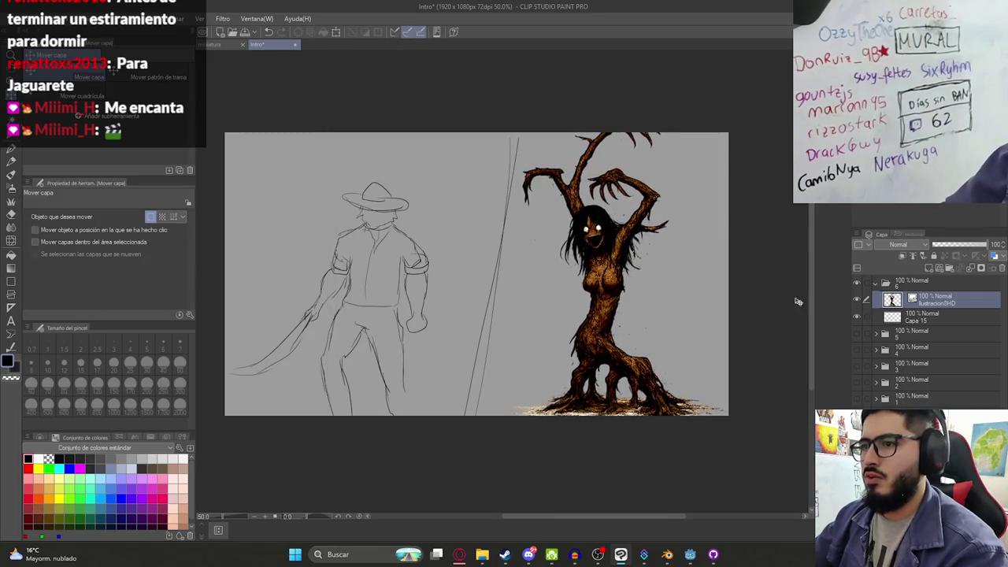
# Erase the slanted lines on Capa 15
pyautogui.click(945, 316)
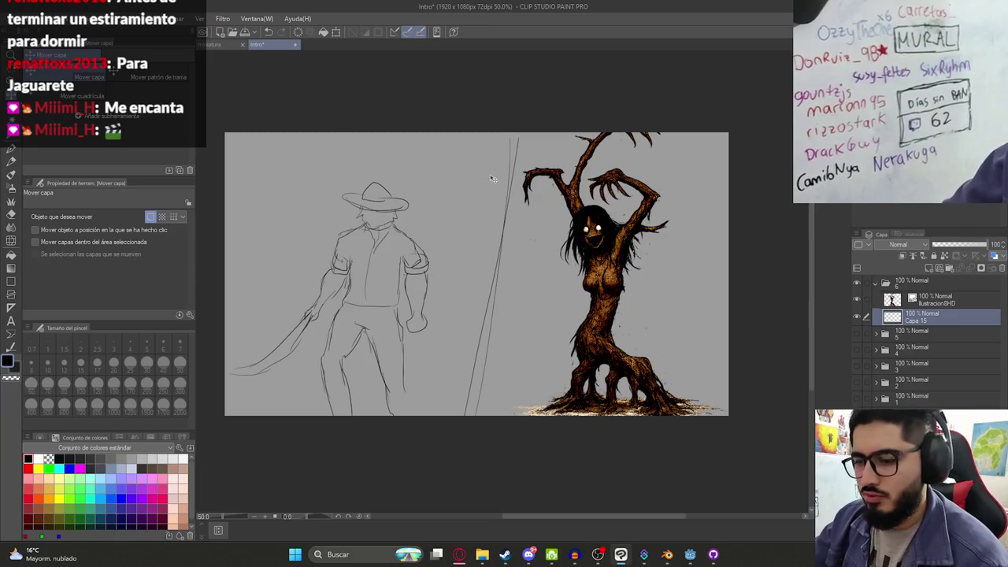
pyautogui.press('e')
pyautogui.moveTo(511, 145); pyautogui.dragTo(466, 407)
pyautogui.click(937, 299)
# Move the tree-woman up beside the hunter and shrink it to about 97%
pyautogui.hotkey('ctrl', 't')
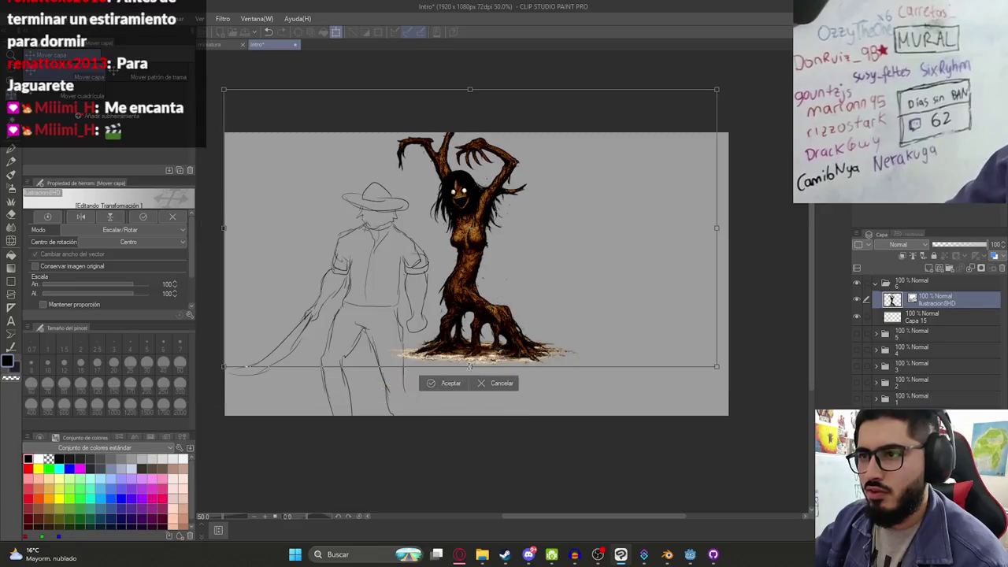
pyautogui.moveTo(486, 355)
pyautogui.mouseDown()
pyautogui.moveTo(597, 355)
pyautogui.moveTo(520, 315)
pyautogui.mouseUp()
pyautogui.moveTo(518, 68); pyautogui.dragTo(516, 128)
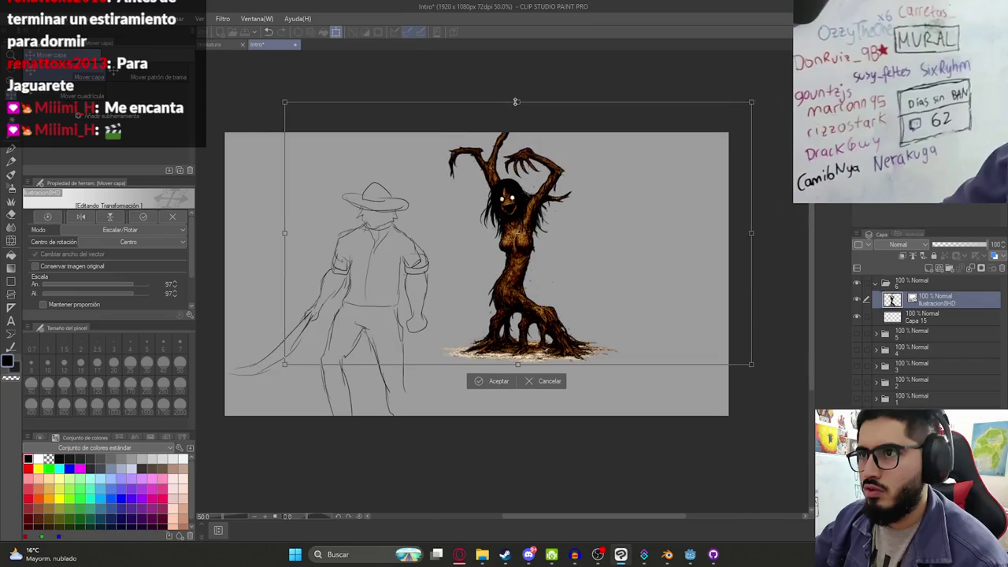
pyautogui.press('Return')
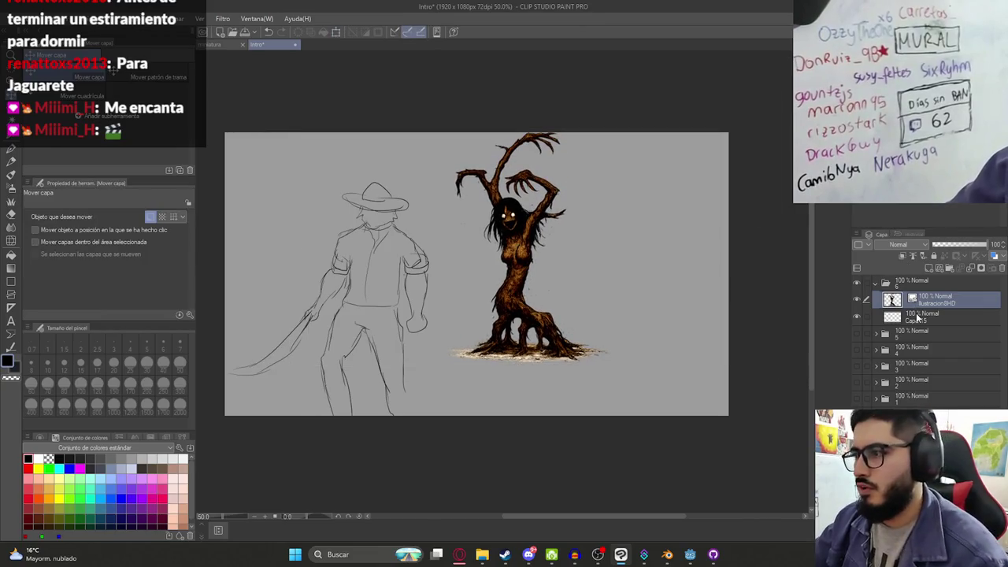
# Scale the copied hunter sketch to 67% and place it beside the tree-woman
pyautogui.click(917, 317)
pyautogui.hotkey('ctrl', 't')
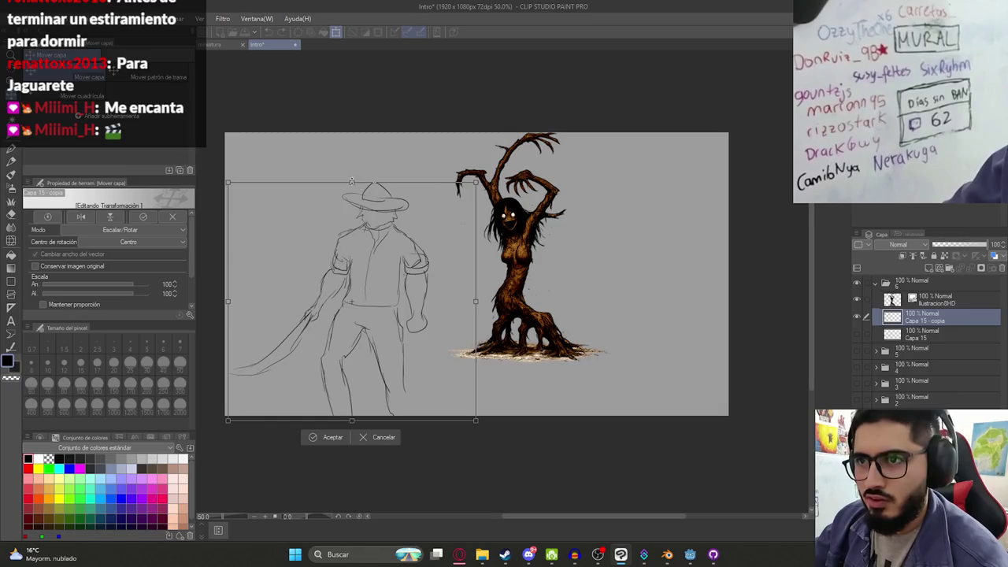
pyautogui.moveTo(352, 179); pyautogui.dragTo(351, 282)
pyautogui.moveTo(354, 269); pyautogui.dragTo(354, 261)
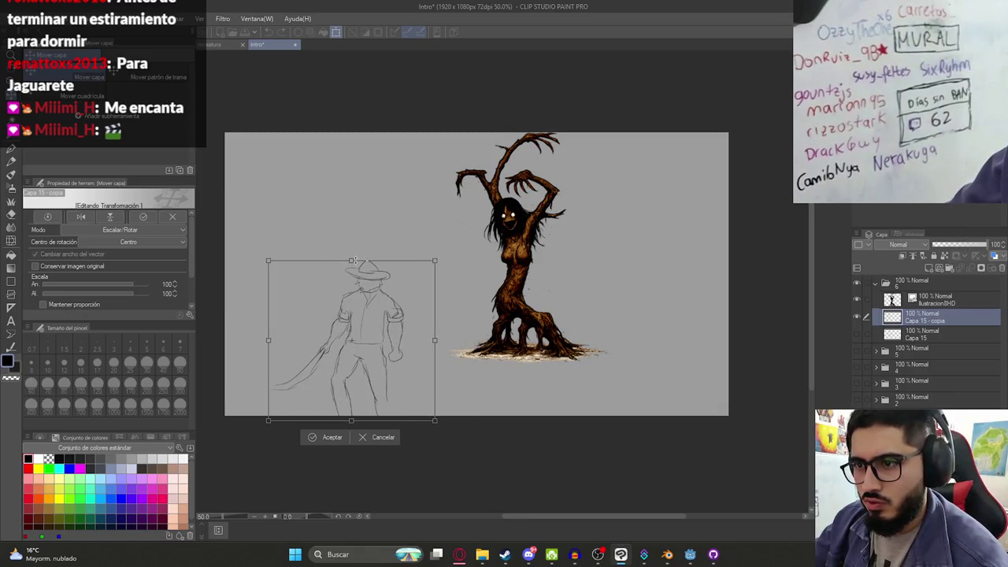
pyautogui.moveTo(369, 297)
pyautogui.mouseDown()
pyautogui.moveTo(419, 291)
pyautogui.moveTo(390, 274)
pyautogui.mouseUp()
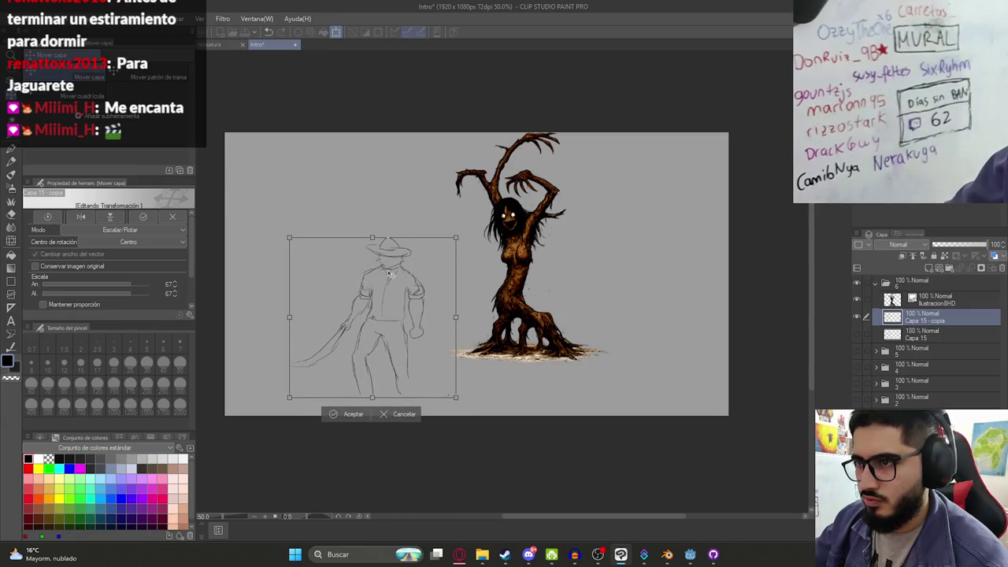
pyautogui.moveTo(389, 273); pyautogui.dragTo(371, 284)
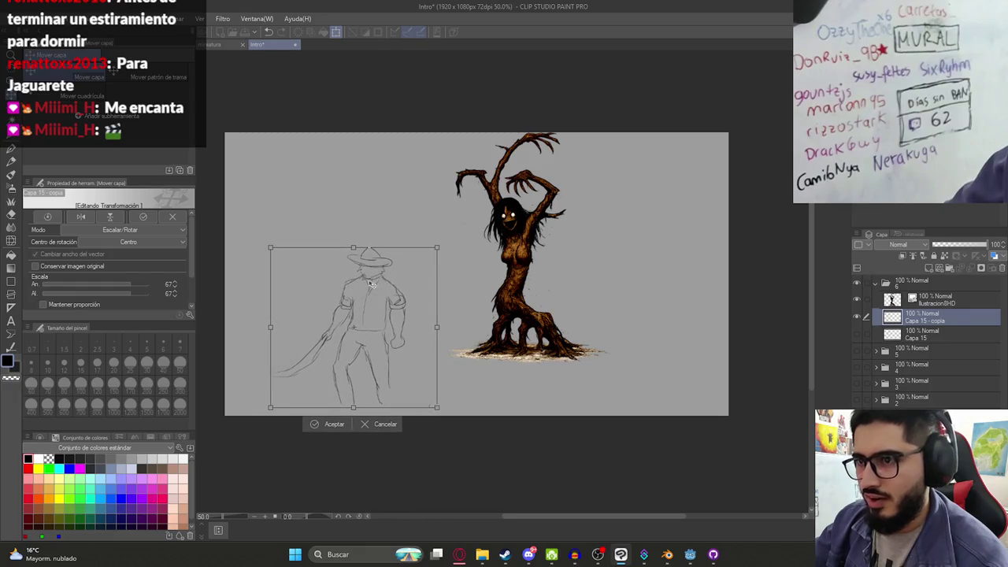
pyautogui.moveTo(372, 284)
pyautogui.mouseDown()
pyautogui.moveTo(622, 286)
pyautogui.moveTo(488, 309)
pyautogui.moveTo(669, 303)
pyautogui.moveTo(432, 325)
pyautogui.moveTo(408, 315)
pyautogui.mouseUp()
pyautogui.press('Return')
# Move the tree-woman illustration left toward the panel's centre
pyautogui.click(942, 299)
pyautogui.click(945, 318)
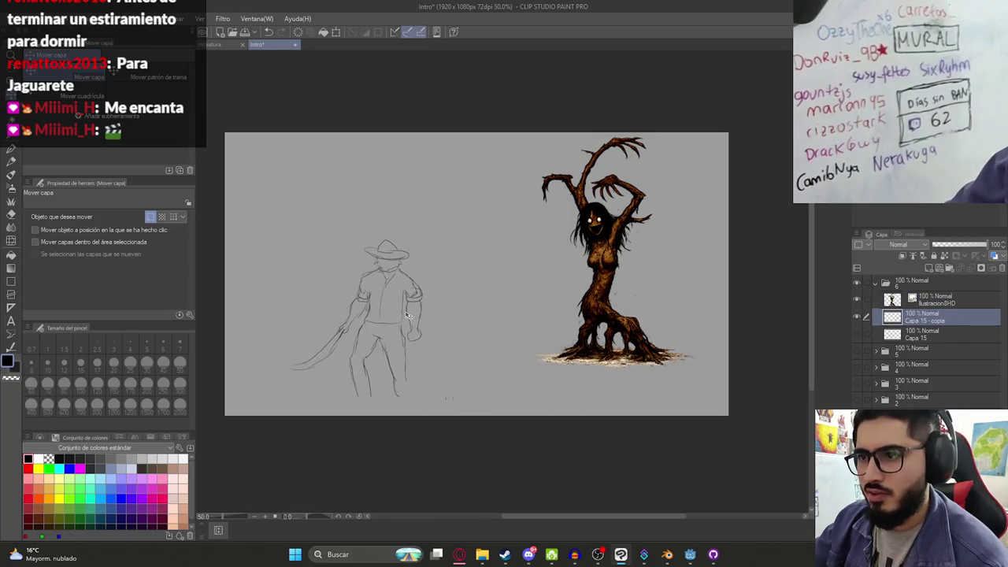
pyautogui.click(942, 298)
pyautogui.moveTo(660, 293)
pyautogui.mouseDown()
pyautogui.moveTo(556, 293)
pyautogui.moveTo(526, 346)
pyautogui.mouseUp()
pyautogui.click(960, 322)
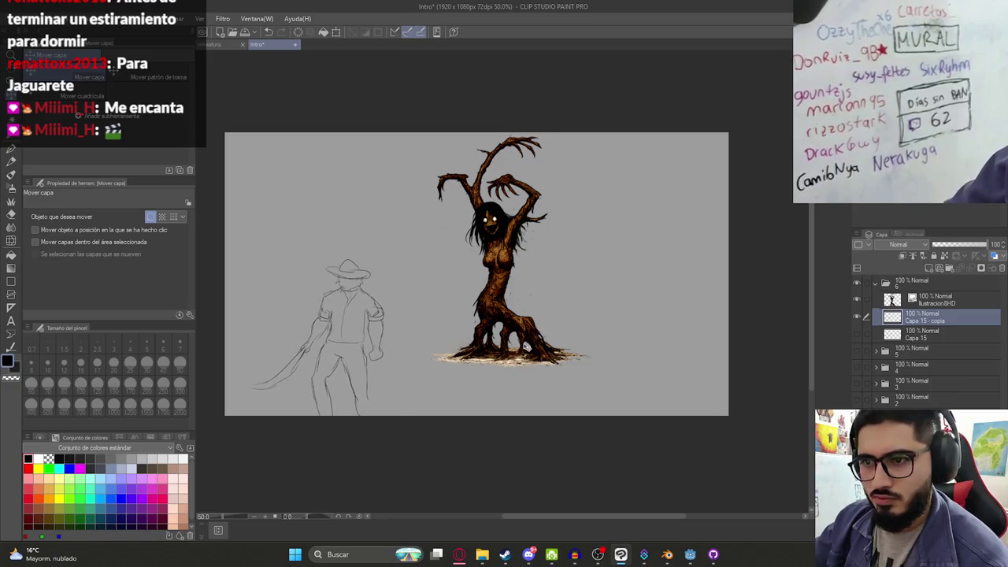
pyautogui.press('p')
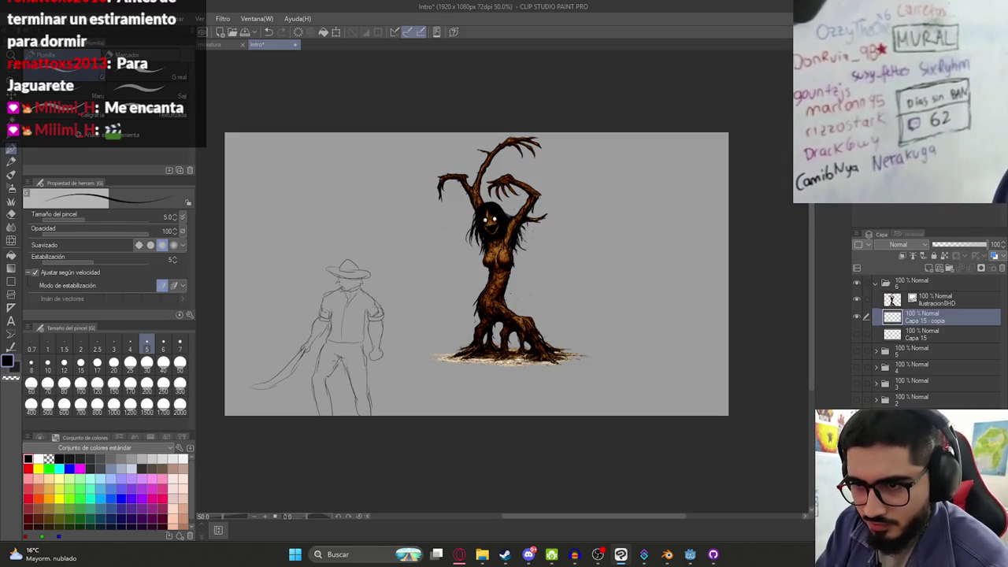
# Fill the hunter's hat, face and right arm dark grey
pyautogui.press('g')
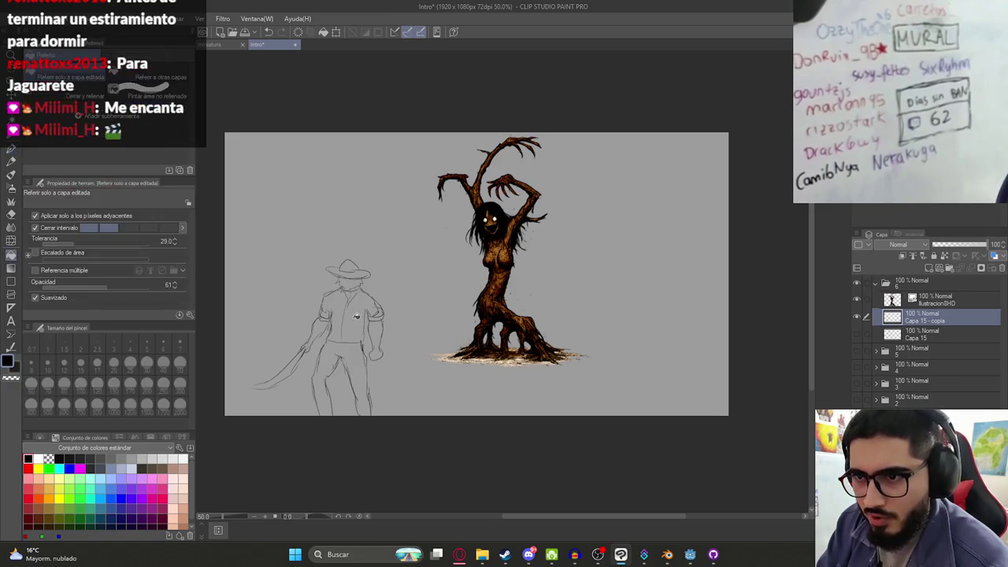
pyautogui.press('p')
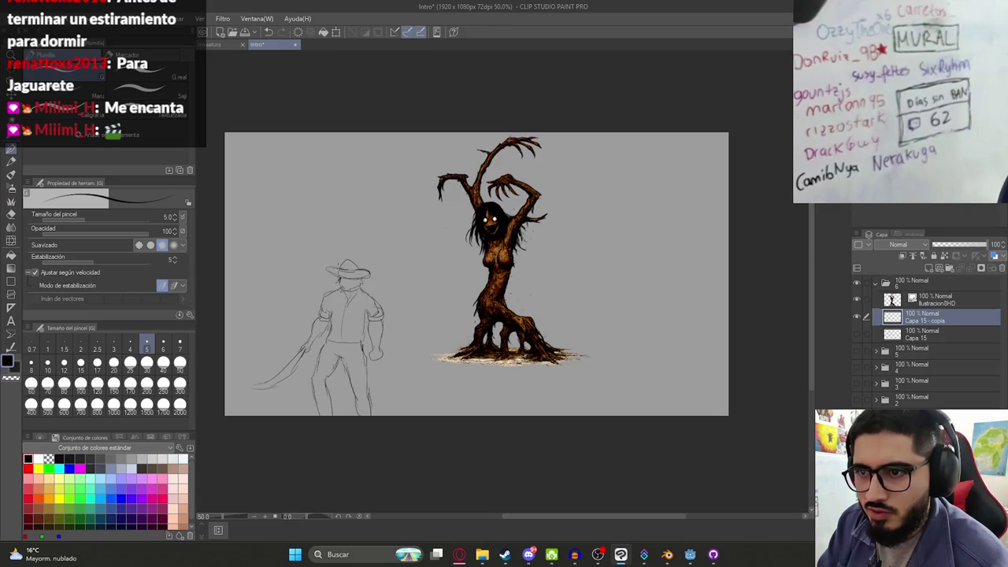
pyautogui.press('g')
pyautogui.click(355, 276)
pyautogui.click(350, 283)
pyautogui.click(375, 341)
# Close the outline gap at the hip, then attempt the shirt fill, undoing the spills
pyautogui.press('p')
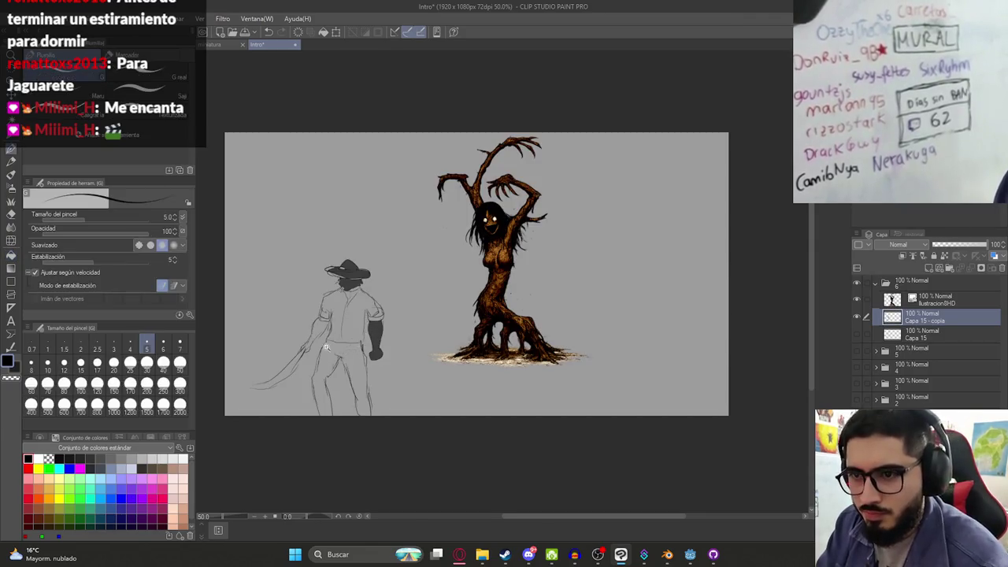
pyautogui.scroll(2, 334, 345)
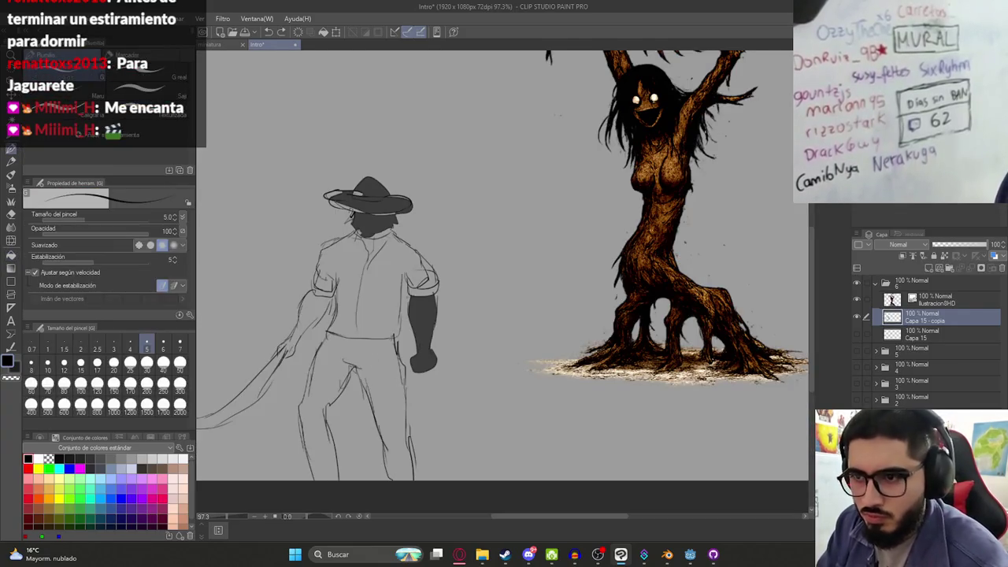
pyautogui.moveTo(393, 335); pyautogui.dragTo(394, 354)
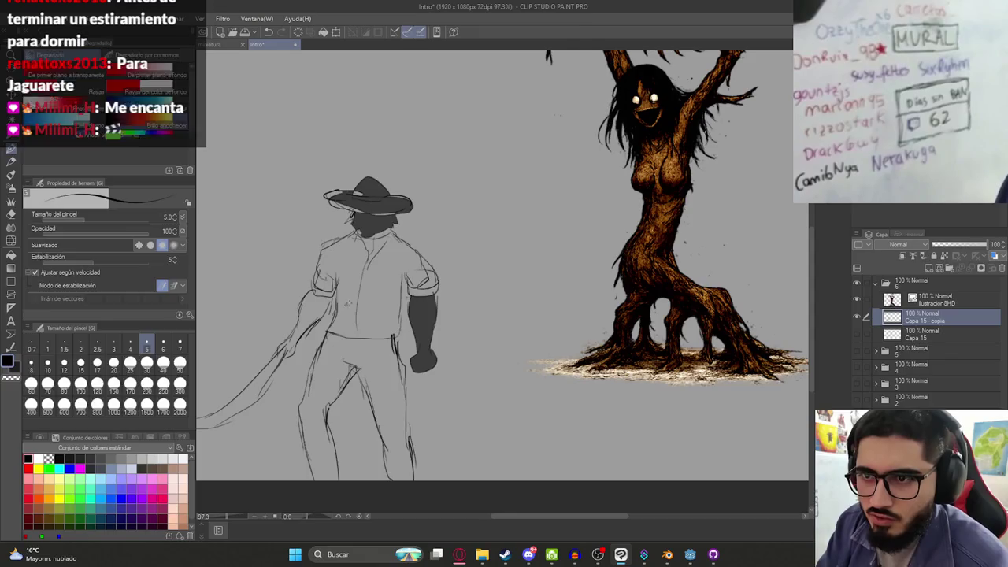
pyautogui.press('g')
pyautogui.click(350, 307)
pyautogui.hotkey('ctrl', 'z')
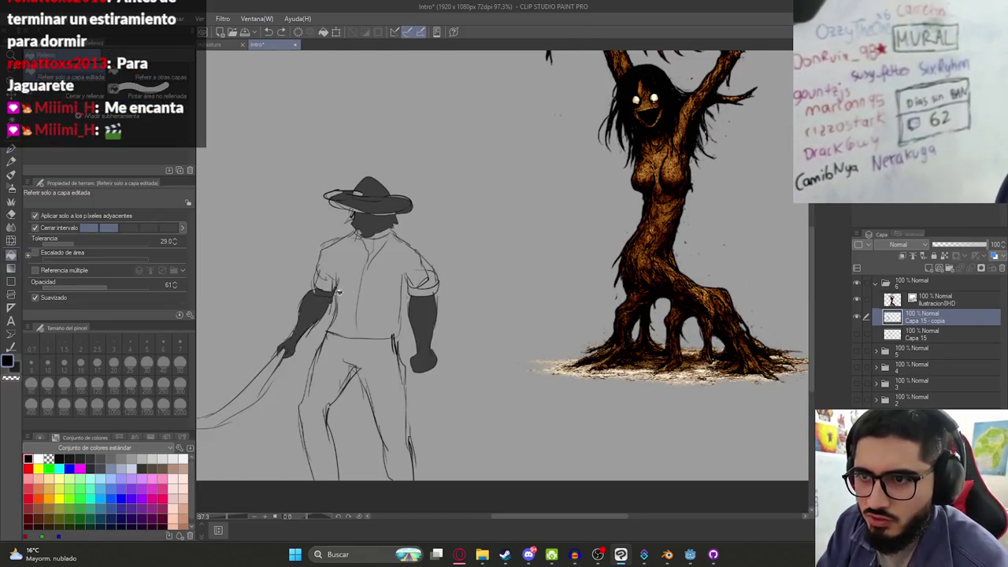
pyautogui.click(379, 285)
pyautogui.hotkey('ctrl', 'z')
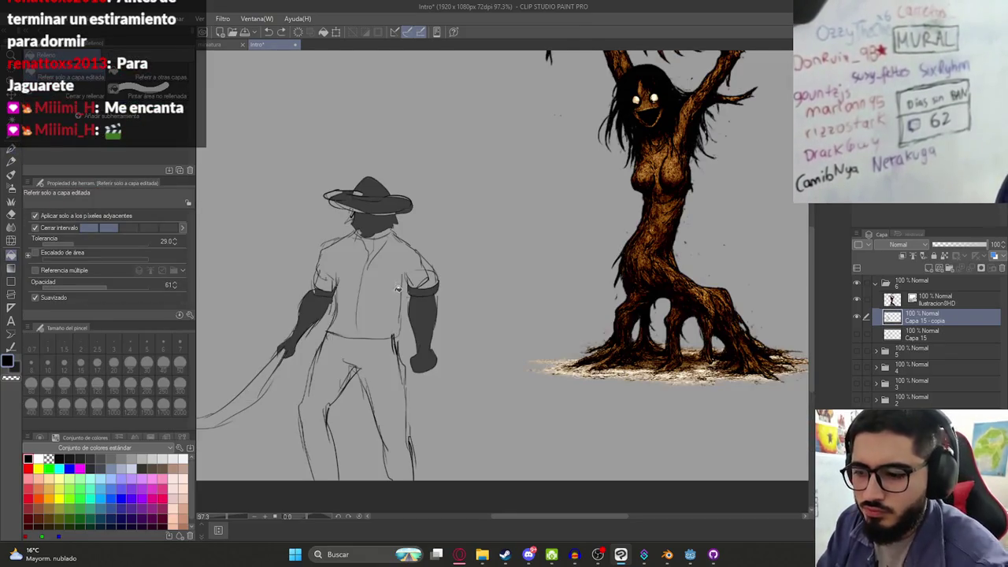
# Retry filling the shirt twice more, undoing each fill that leaks into the background
pyautogui.press('p')
pyautogui.press('g')
pyautogui.click(387, 275)
pyautogui.hotkey('ctrl', 'z')
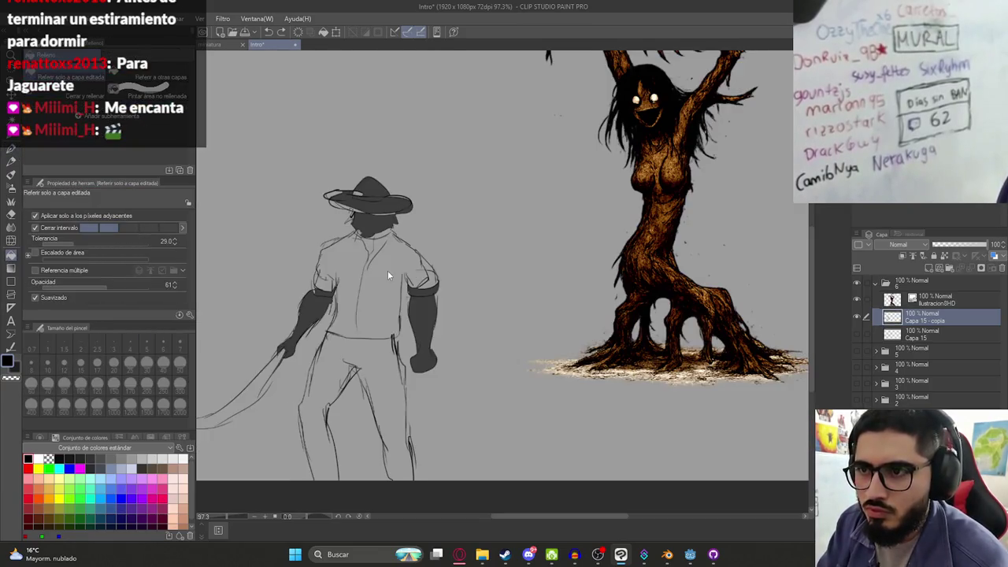
pyautogui.press('p')
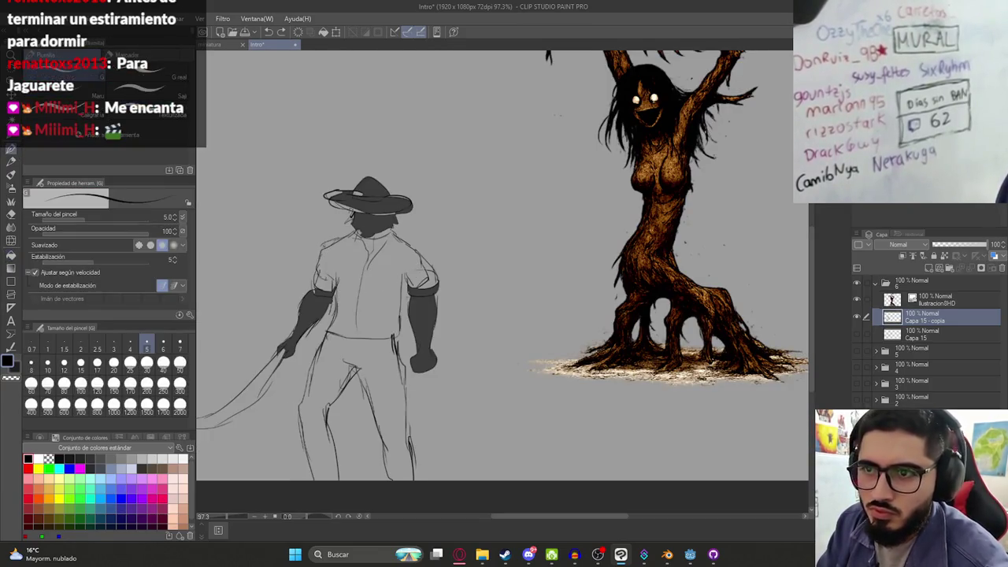
pyautogui.press('g')
pyautogui.click(375, 280)
pyautogui.hotkey('ctrl', 'z')
pyautogui.press('p')
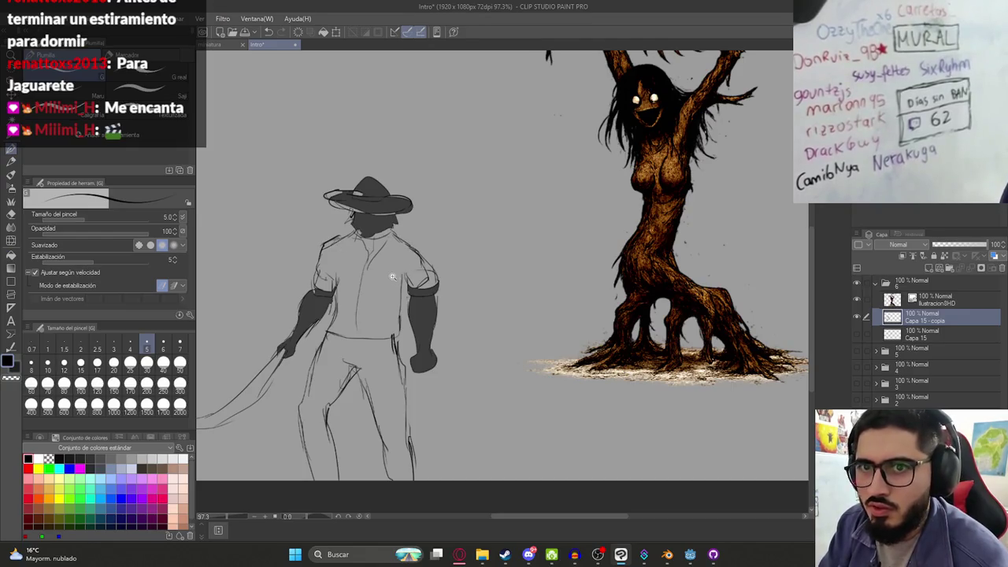
# Fill the trousers dark grey, undo further spilled fills, and set the pen size to 25
pyautogui.scroll(-2, 394, 277)
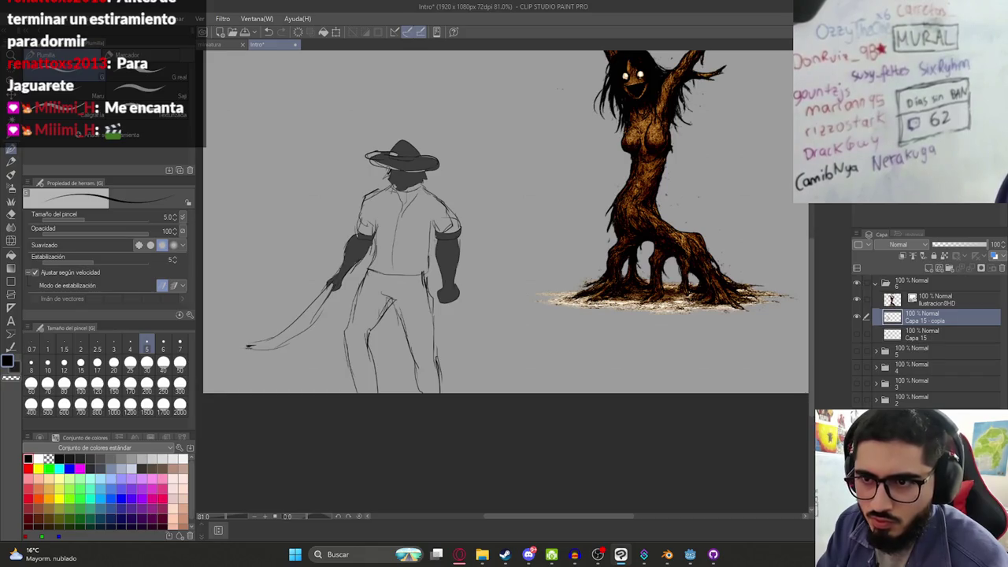
pyautogui.press('g')
pyautogui.click(303, 337)
pyautogui.hotkey('ctrl', 'z')
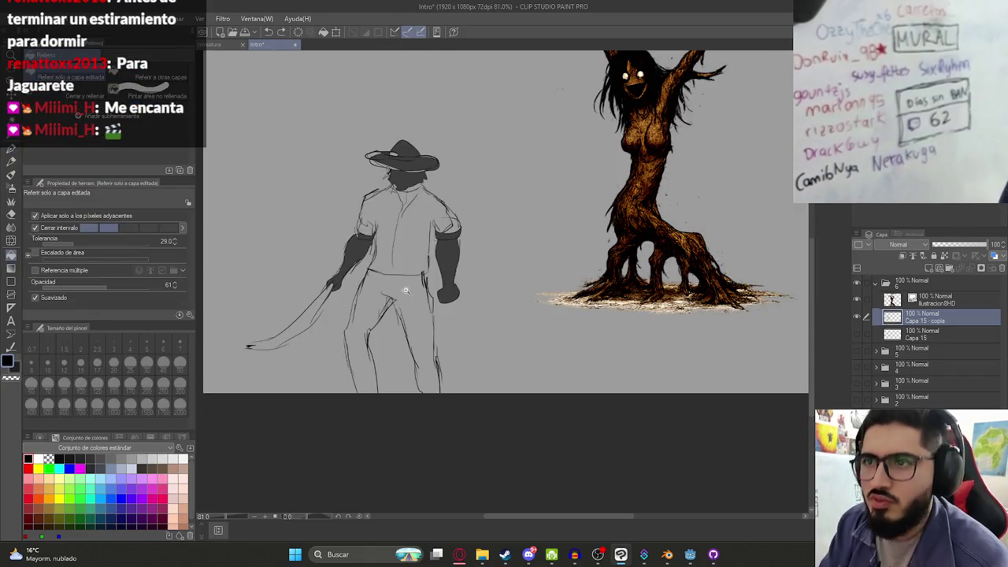
pyautogui.scroll(1, 404, 290)
pyautogui.click(415, 287)
pyautogui.click(399, 252)
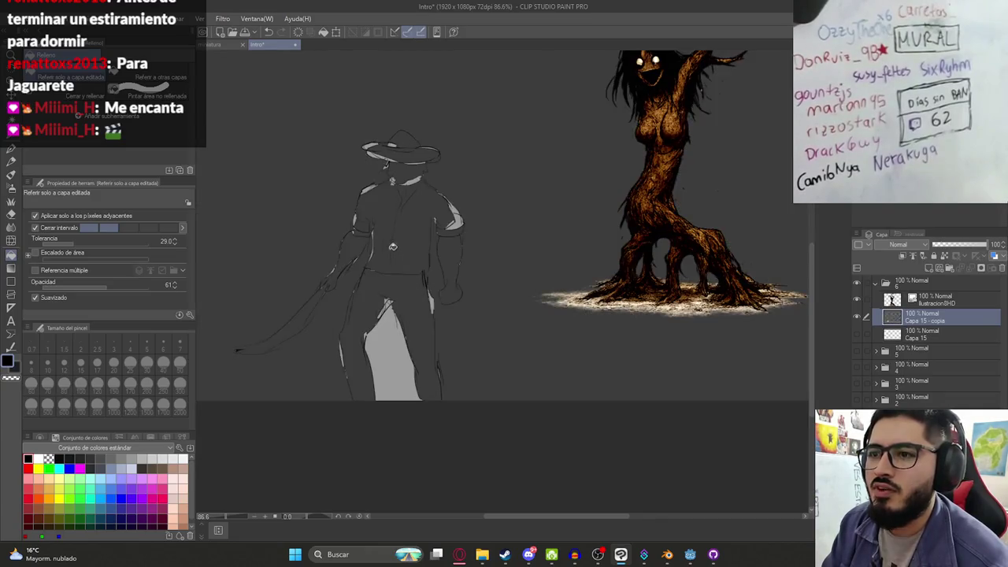
pyautogui.hotkey('ctrl', 'z')
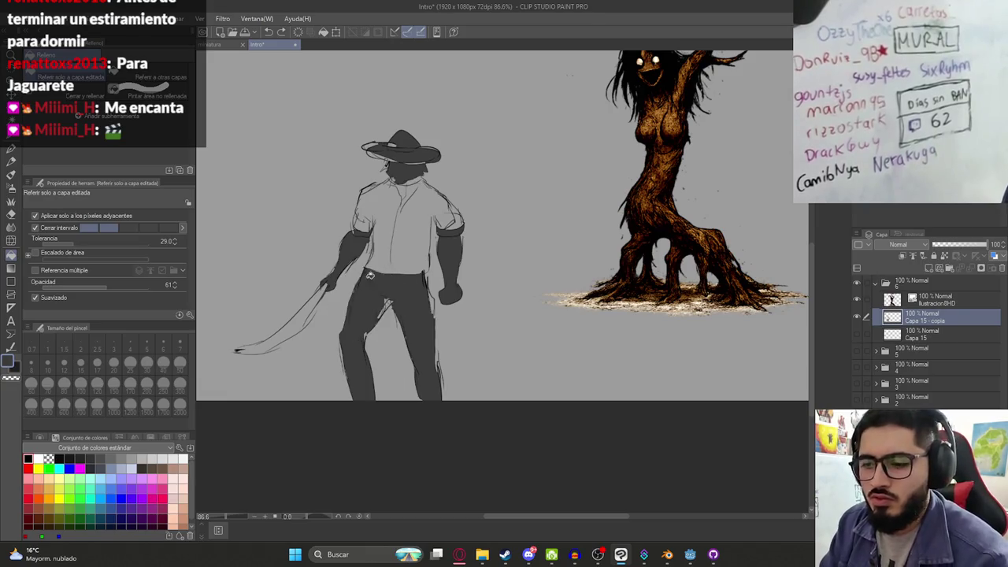
pyautogui.press('p')
pyautogui.click(131, 363)
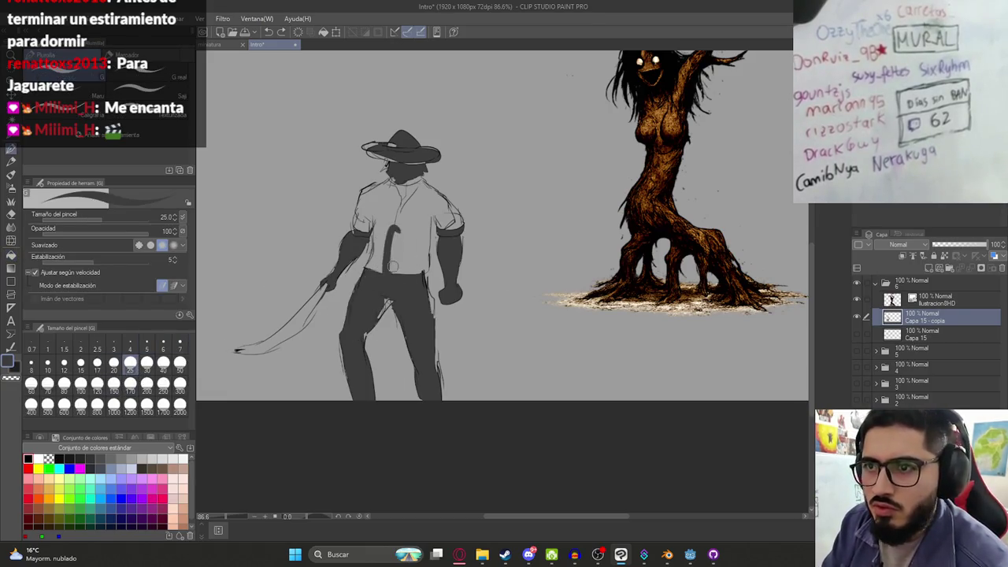
# Try darkening the torso by brush and by fill, undo both, and reduce the pen to size 5
pyautogui.moveTo(390, 271); pyautogui.dragTo(369, 271)
pyautogui.hotkey('ctrl', 'z')
pyautogui.scroll(4, 396, 247)
pyautogui.press('g')
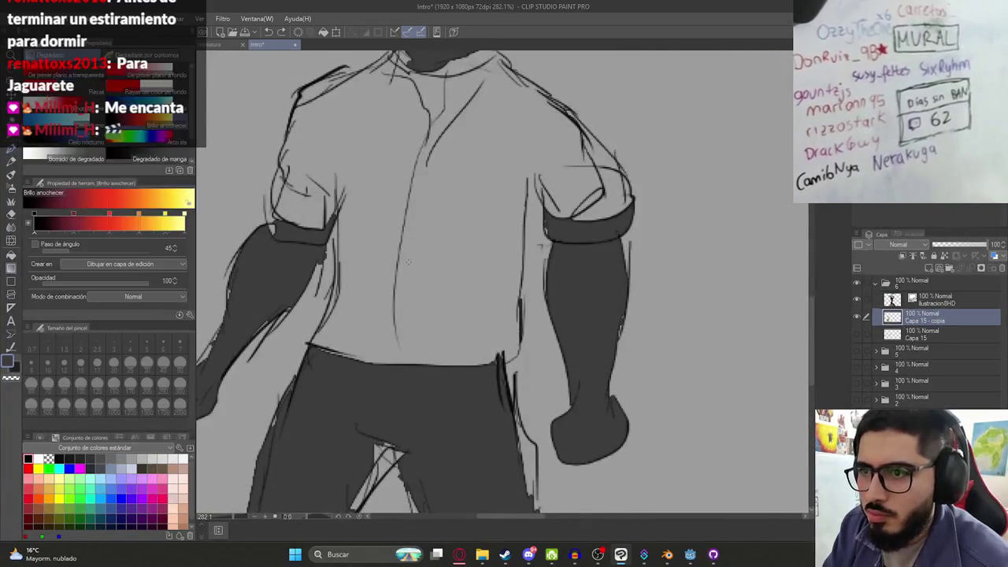
pyautogui.click(418, 259)
pyautogui.hotkey('ctrl', 'z')
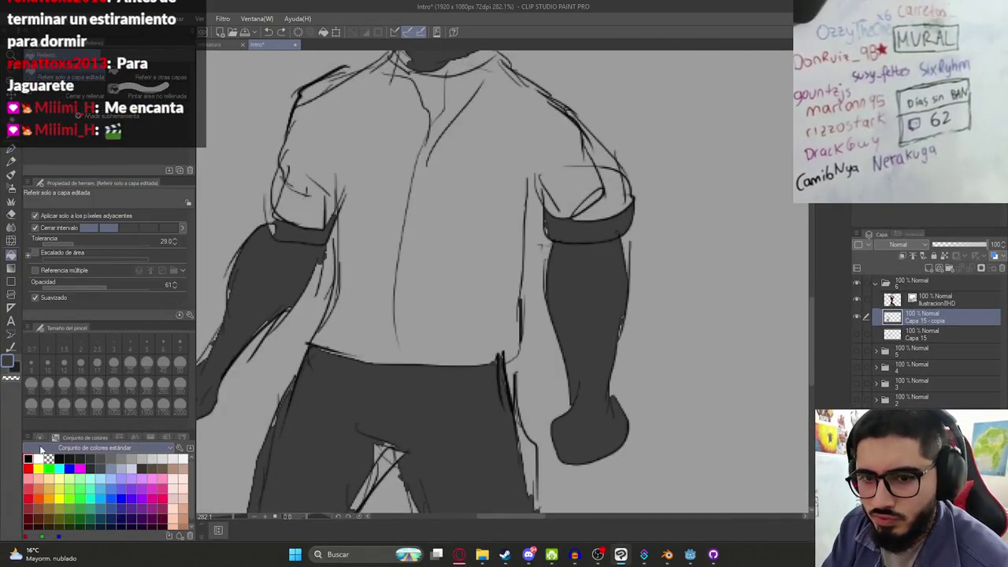
pyautogui.press('p')
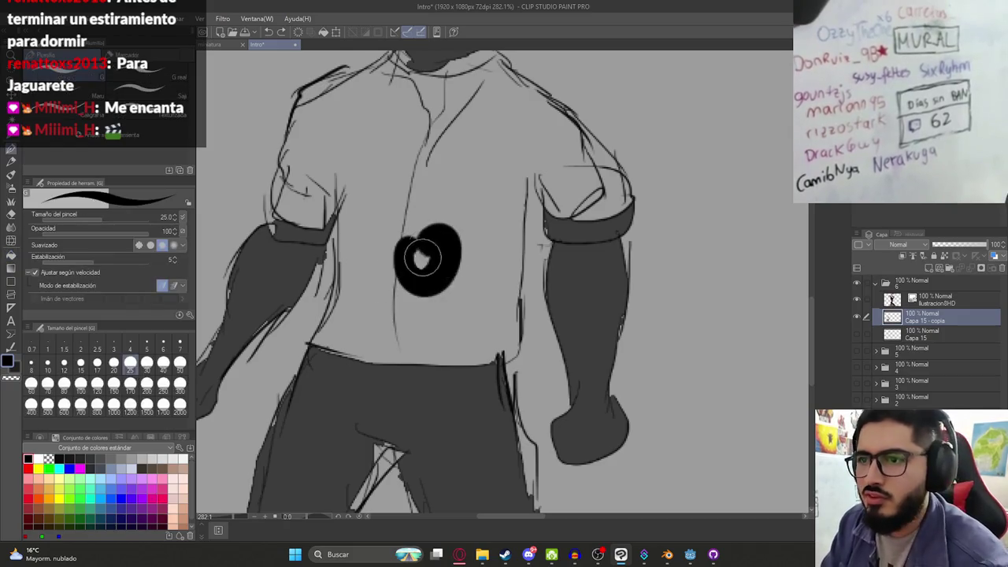
pyautogui.click(145, 352)
# Fill the hunter's shirt dark grey
pyautogui.scroll(-2, 394, 299)
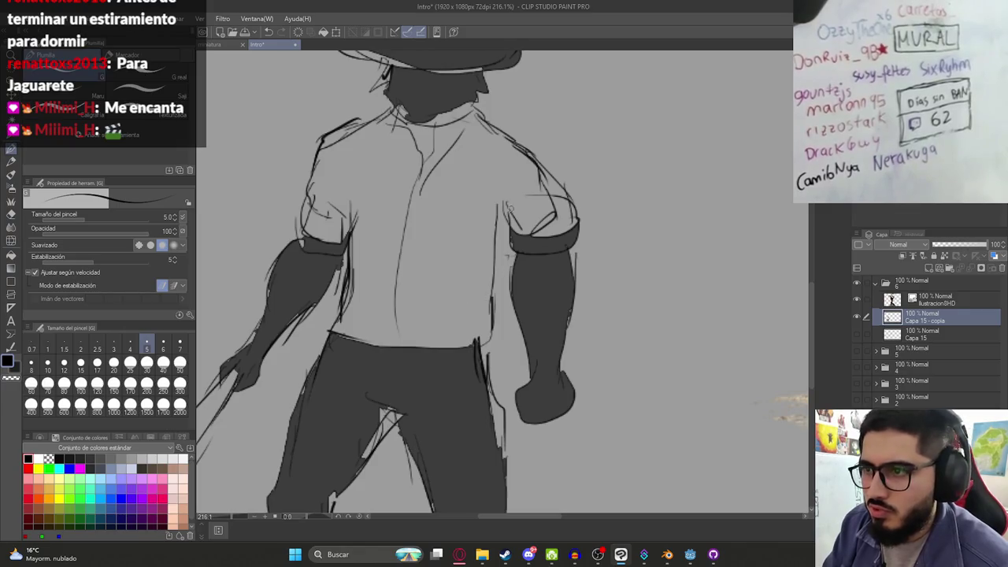
pyautogui.press('g')
pyautogui.click(492, 220)
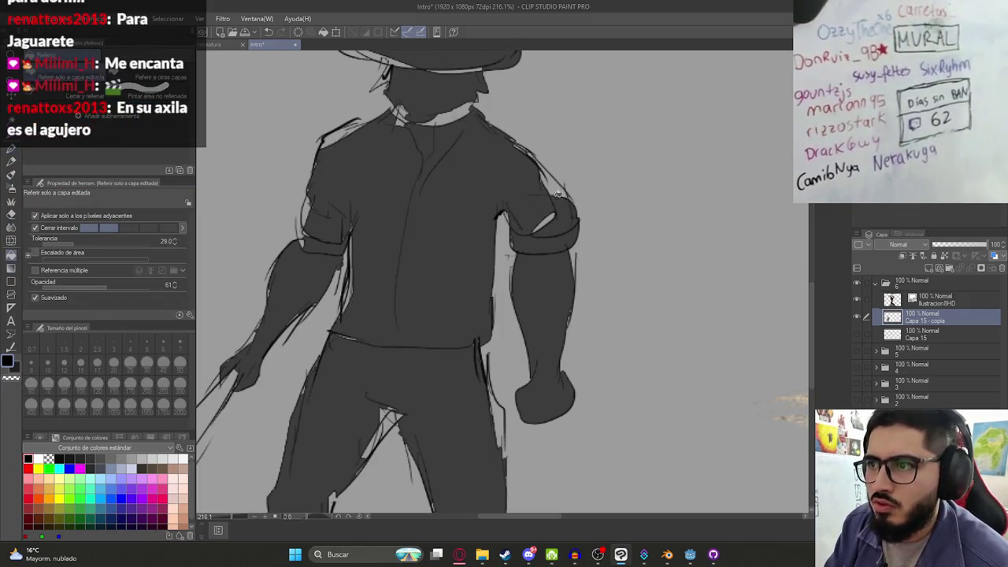
pyautogui.scroll(-3, 287, 321)
pyautogui.scroll(2, 414, 315)
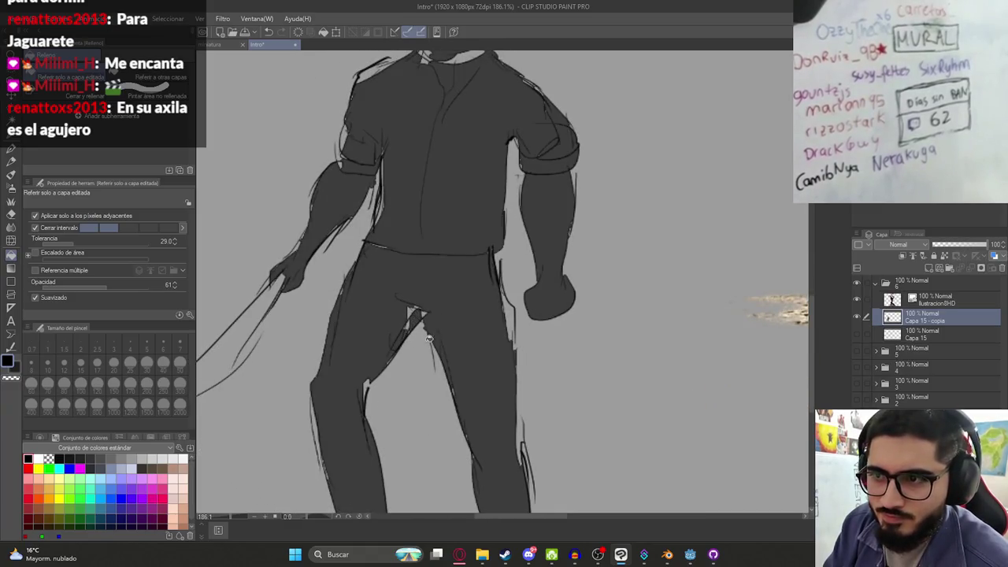
# Fill the machete blade dark grey after undoing one misplaced fill
pyautogui.moveTo(520, 439); pyautogui.dragTo(622, 382)
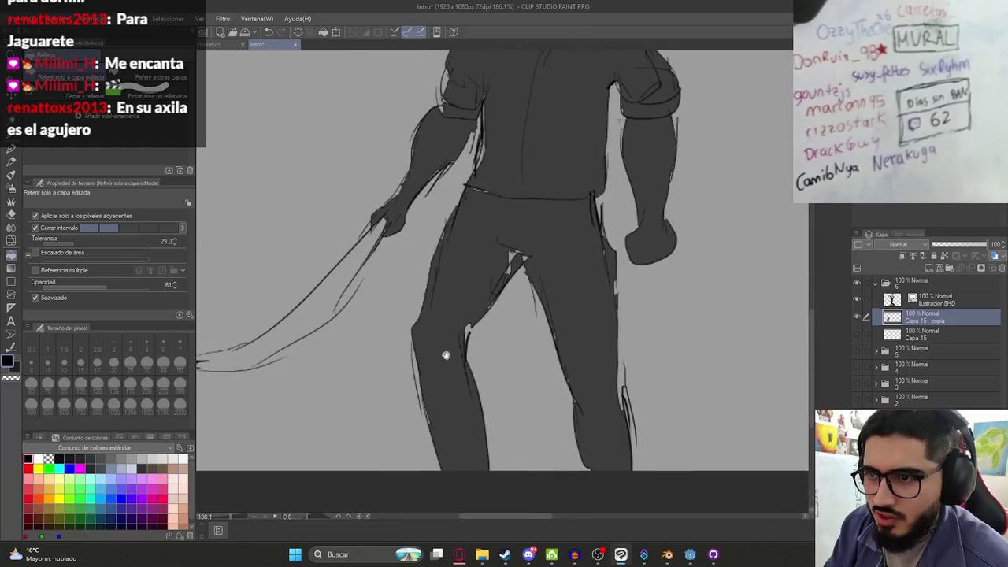
pyautogui.press('p')
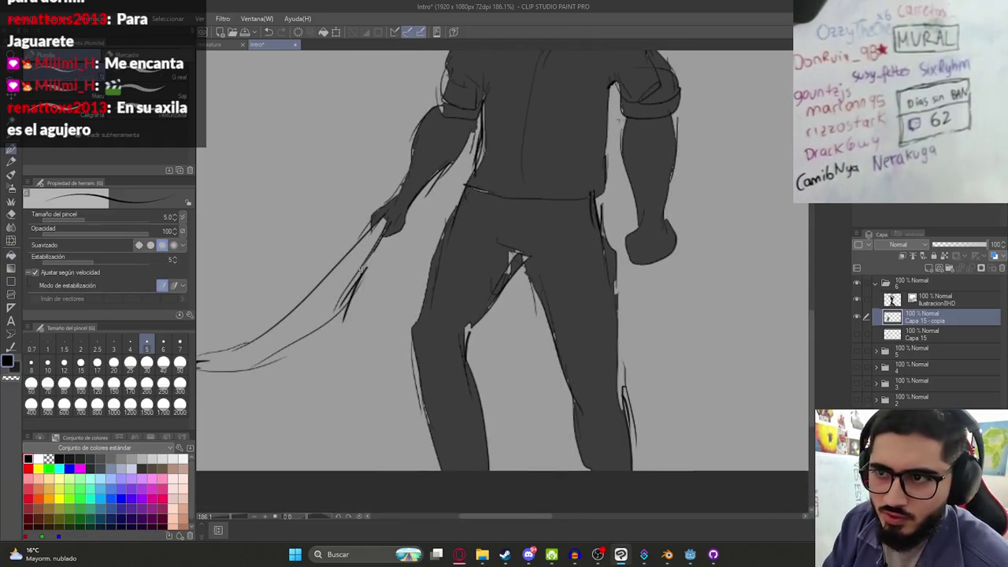
pyautogui.moveTo(197, 351); pyautogui.dragTo(288, 341)
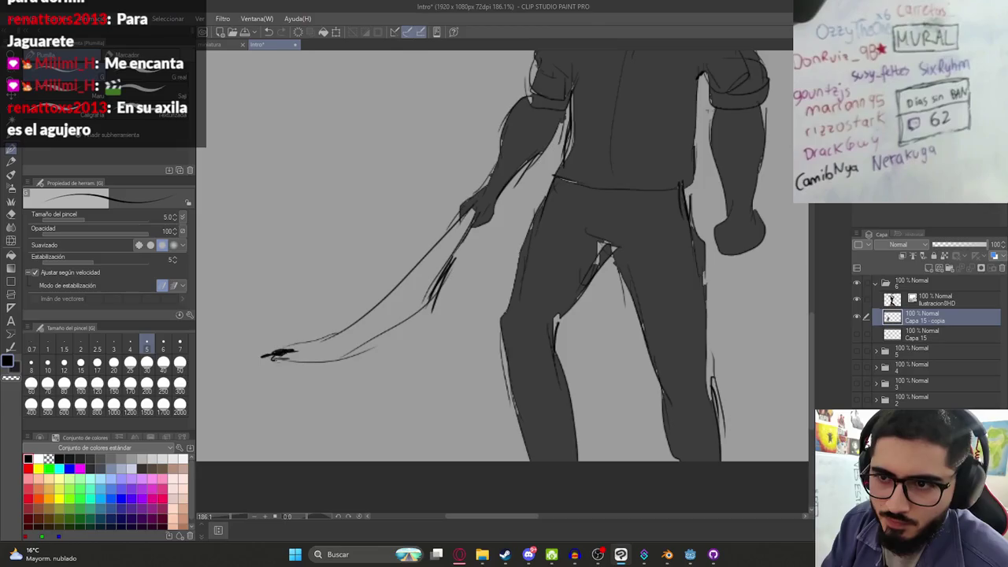
pyautogui.press('g')
pyautogui.click(274, 359)
pyautogui.hotkey('ctrl', 'z')
pyautogui.press('p')
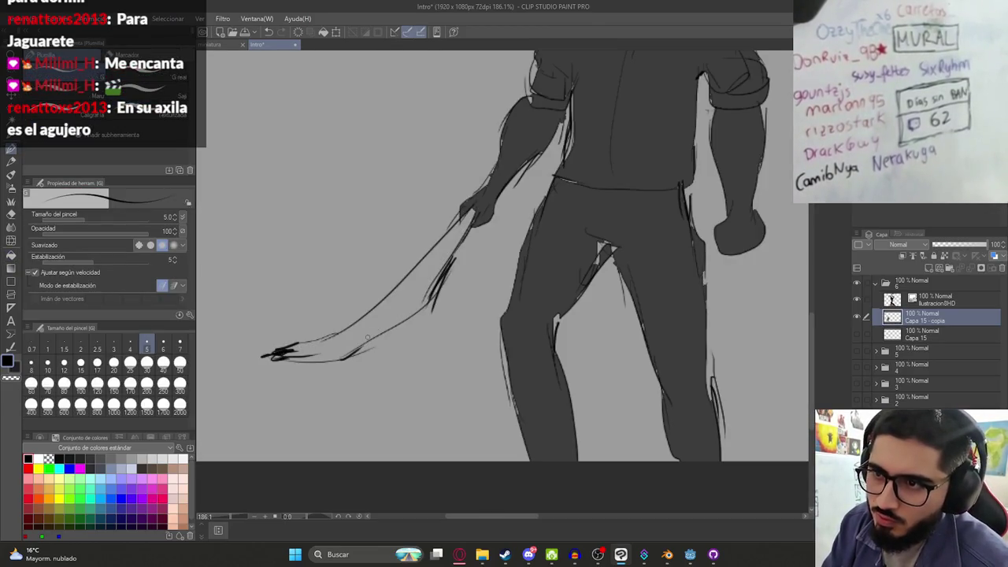
pyautogui.press('g')
pyautogui.click(405, 297)
pyautogui.scroll(-3, 517, 266)
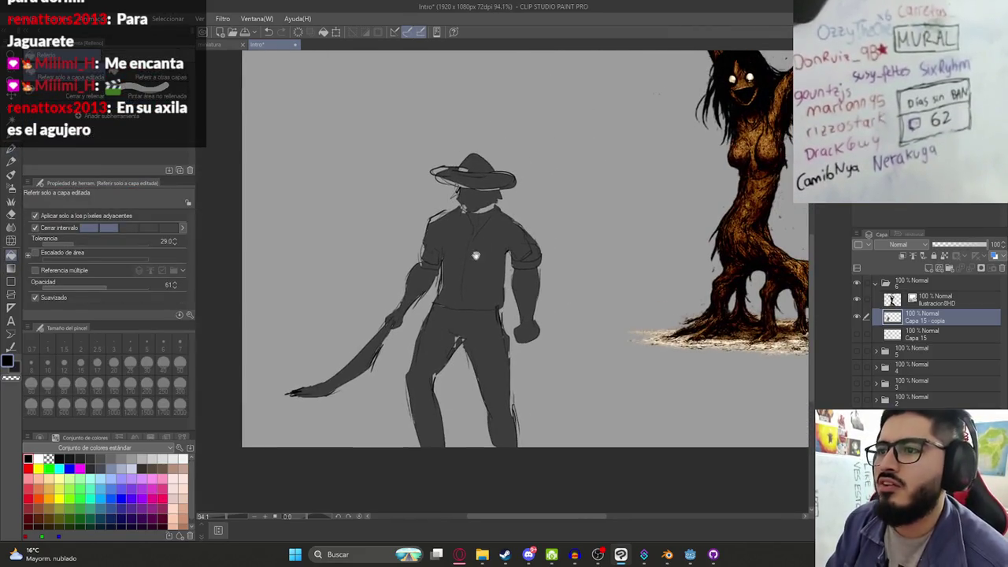
# Save, then move the hunter right toward the tree-woman and stack his layer above hers
pyautogui.scroll(-2, 508, 263)
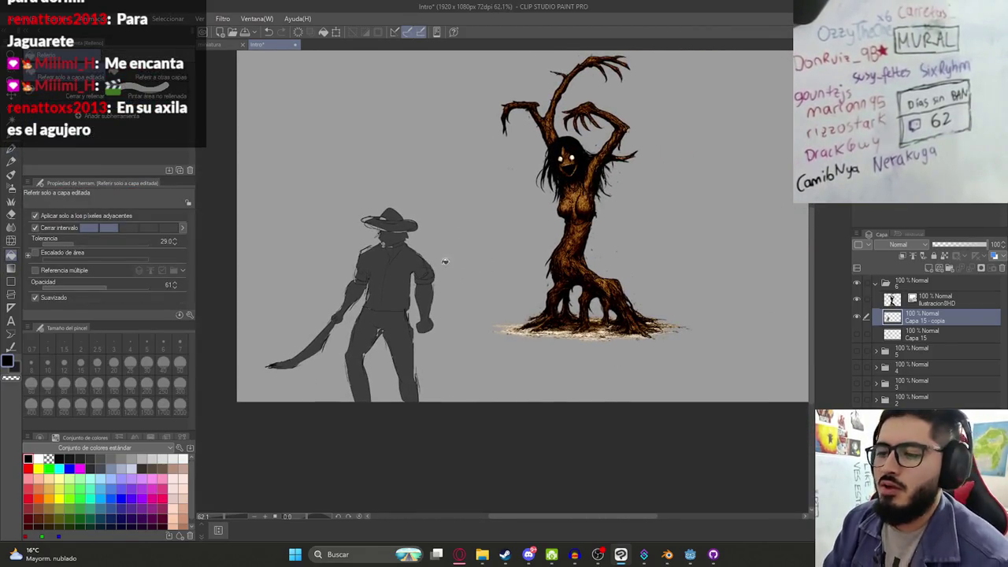
pyautogui.press('p')
pyautogui.hotkey('ctrl', 's')
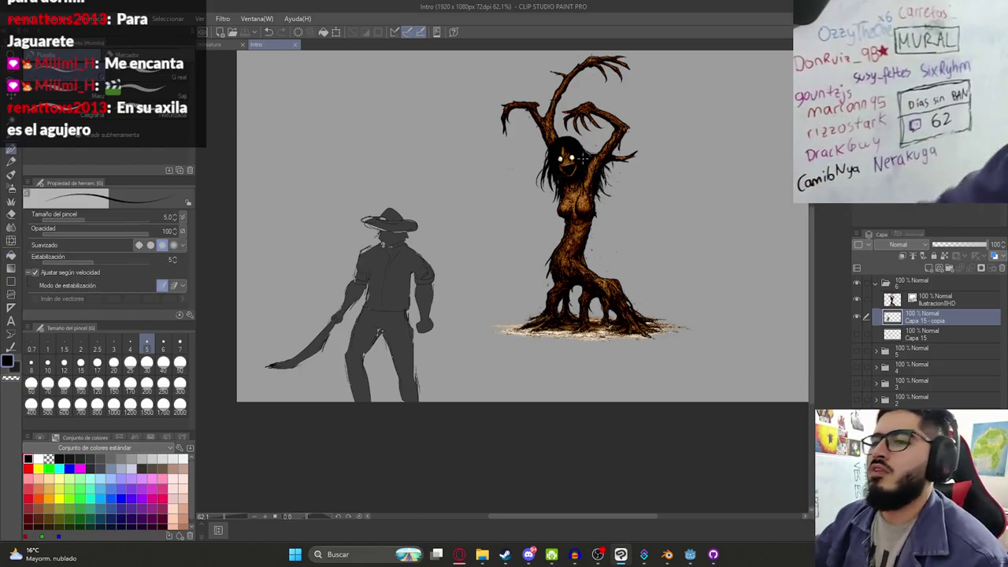
pyautogui.press('k')
pyautogui.moveTo(448, 332)
pyautogui.mouseDown()
pyautogui.moveTo(538, 331)
pyautogui.moveTo(529, 329)
pyautogui.mouseUp()
pyautogui.moveTo(926, 317); pyautogui.dragTo(926, 295)
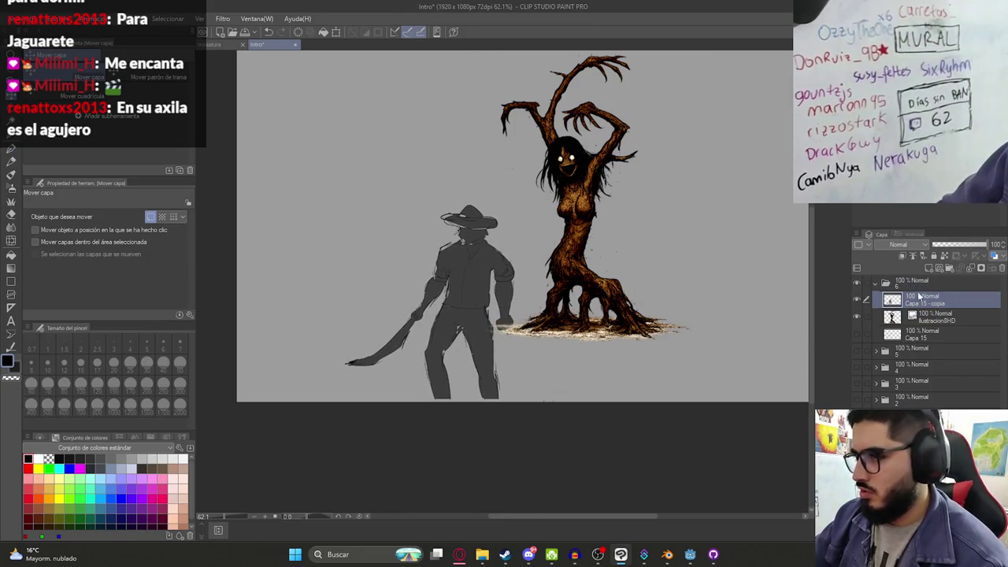
pyautogui.moveTo(533, 321); pyautogui.dragTo(544, 325)
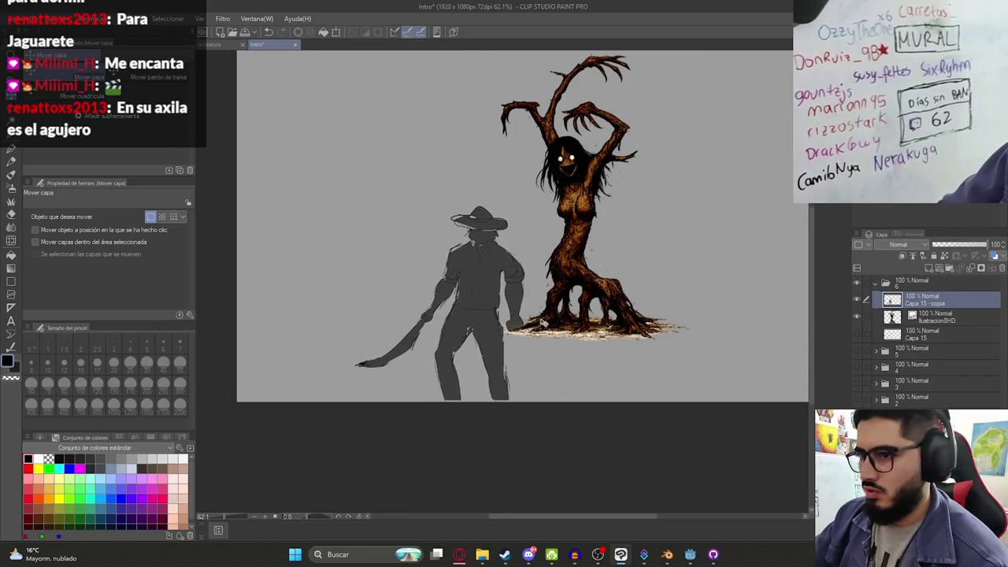
# Shift the tree-woman closer to the hunter and add a new empty layer, Capa 16
pyautogui.click(916, 316)
pyautogui.moveTo(672, 265); pyautogui.dragTo(511, 282)
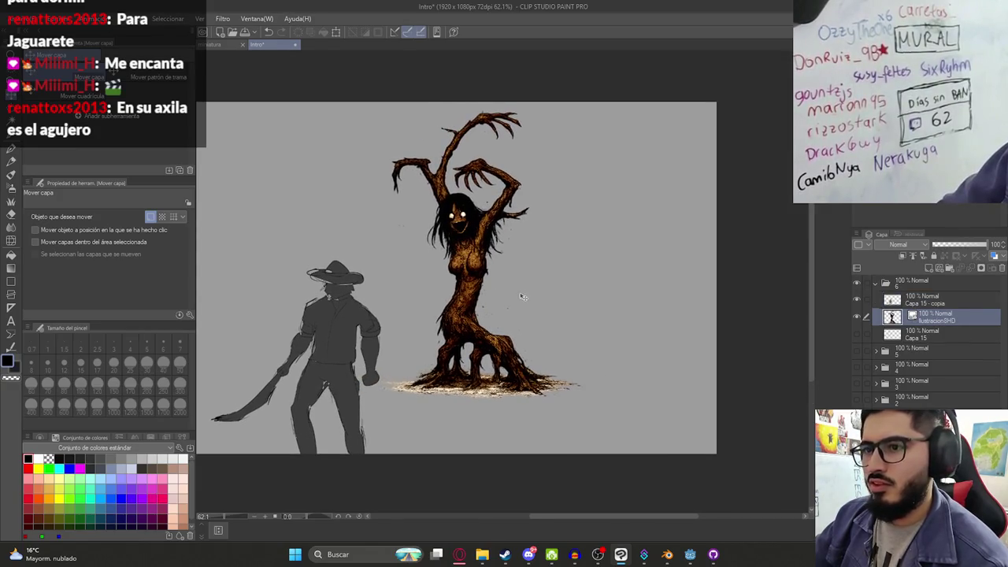
pyautogui.scroll(-2, 523, 296)
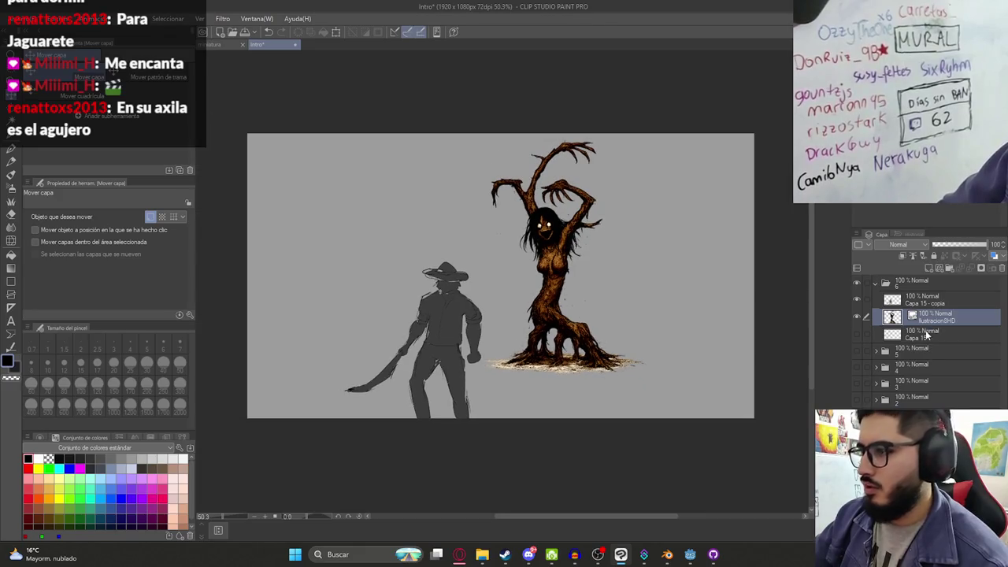
pyautogui.click(927, 336)
pyautogui.click(930, 268)
pyautogui.press('p')
pyautogui.moveTo(483, 302); pyautogui.dragTo(589, 297)
pyautogui.hotkey('ctrl', 'z')
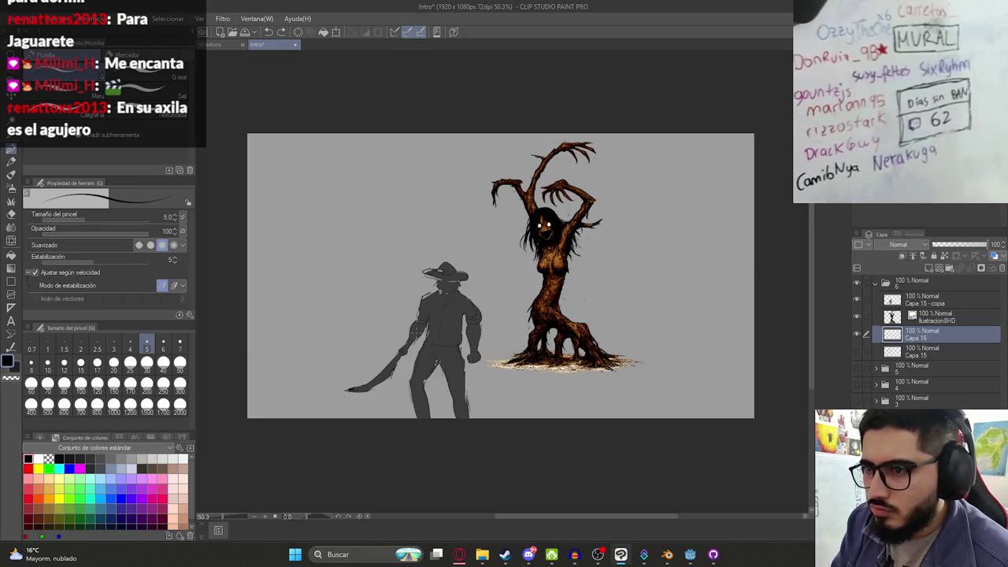
# Draw a straight horizon line from the left side to the right edge, redoing crooked attempts
pyautogui.moveTo(255, 325); pyautogui.dragTo(380, 330)
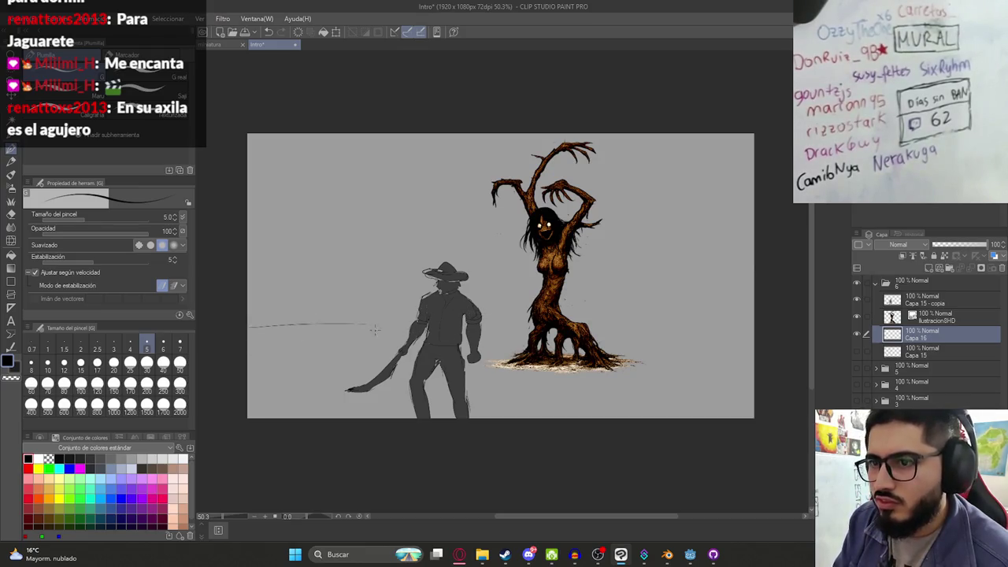
pyautogui.hotkey('ctrl', 'z')
pyautogui.moveTo(252, 359); pyautogui.dragTo(319, 337)
pyautogui.hotkey('ctrl', 'z')
pyautogui.moveTo(249, 340); pyautogui.dragTo(411, 324)
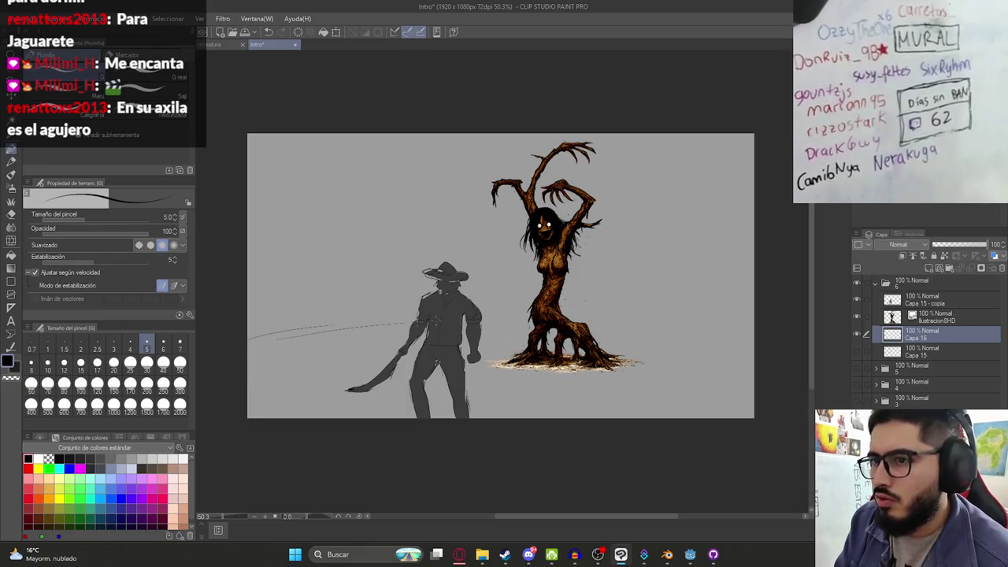
pyautogui.moveTo(494, 315); pyautogui.dragTo(625, 322)
pyautogui.moveTo(486, 314); pyautogui.dragTo(670, 319)
pyautogui.hotkey('ctrl', 'z')
pyautogui.hotkey('ctrl', 'z')
pyautogui.hotkey('ctrl', 'z')
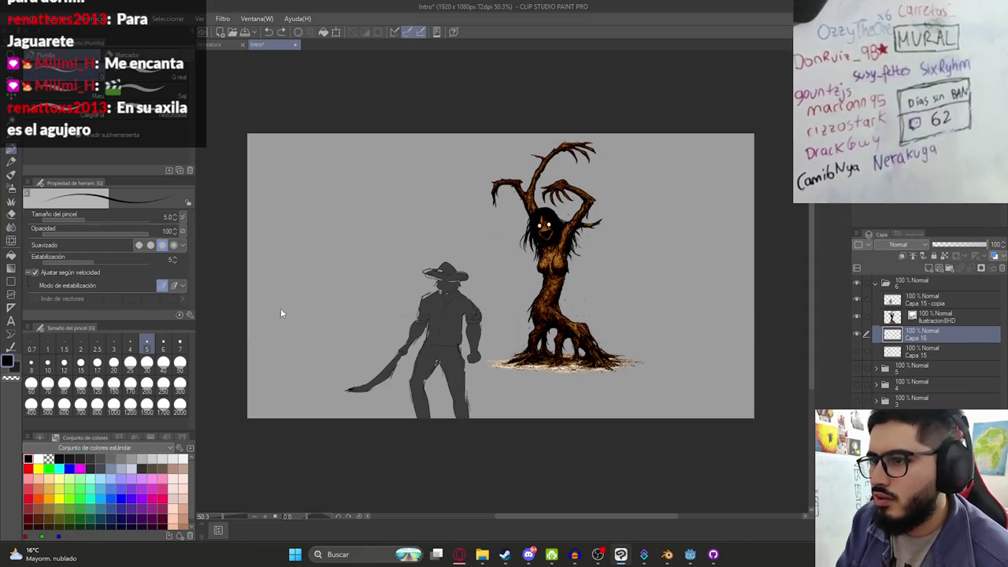
pyautogui.moveTo(254, 327); pyautogui.dragTo(334, 323)
pyautogui.moveTo(254, 328); pyautogui.dragTo(752, 329)
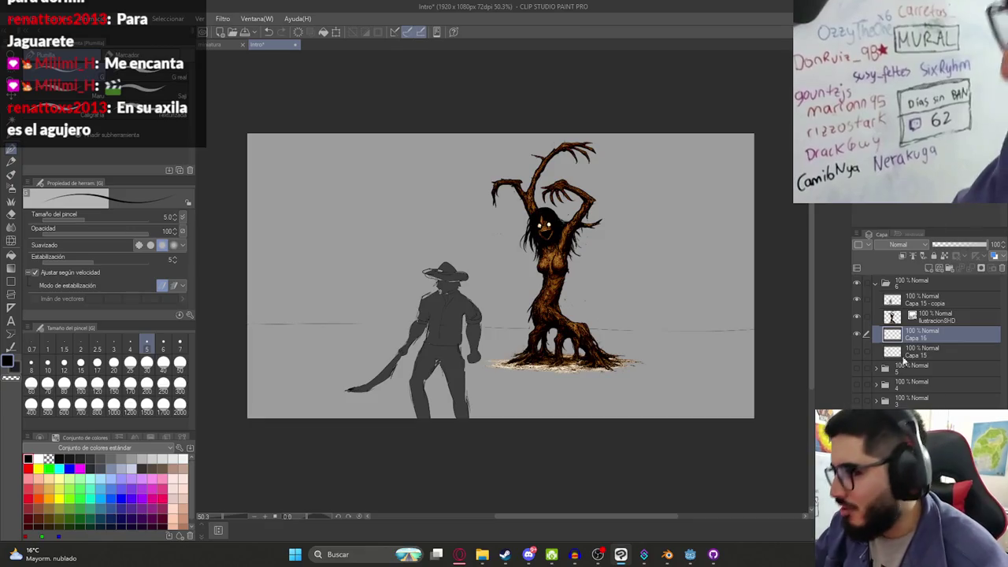
# Briefly preview hidden layers 4 and 3, then expand folder 3 to view its contents
pyautogui.click(858, 383)
pyautogui.click(859, 384)
pyautogui.click(858, 400)
pyautogui.click(859, 400)
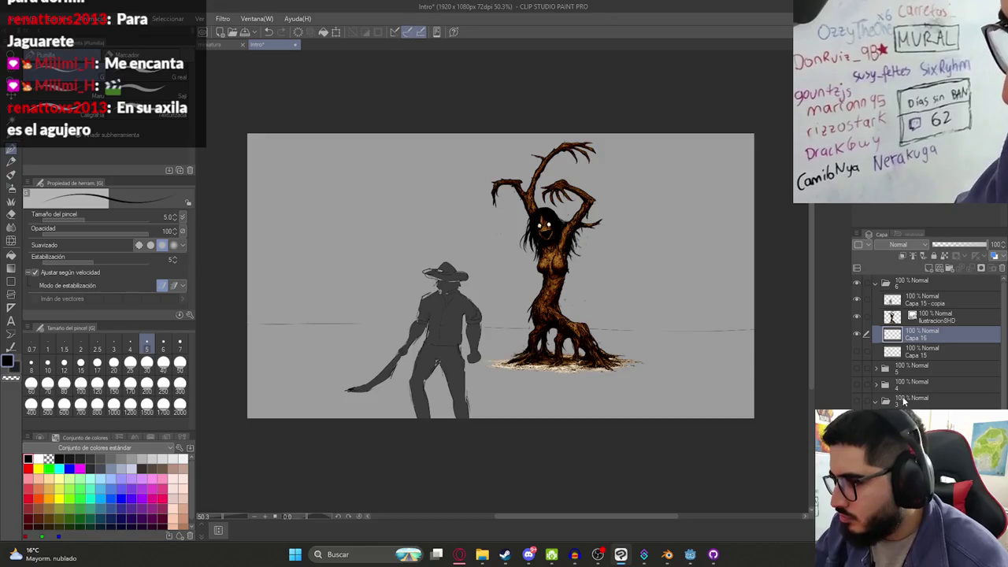
pyautogui.click(875, 401)
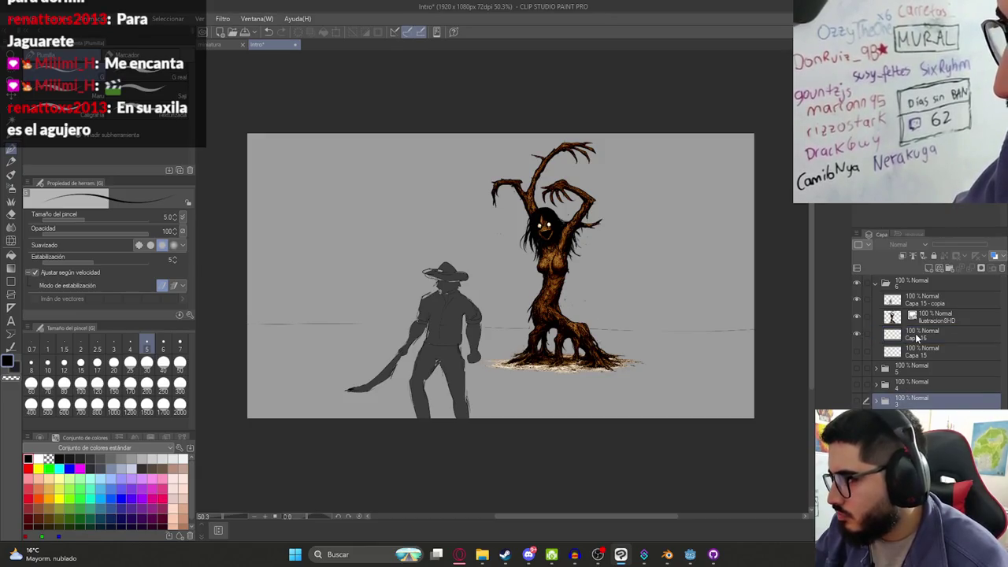
# Bring the Carpeta 5 - copia tree folder into the scene and hide the leftover sketch lines
pyautogui.moveTo(914, 394); pyautogui.dragTo(913, 351)
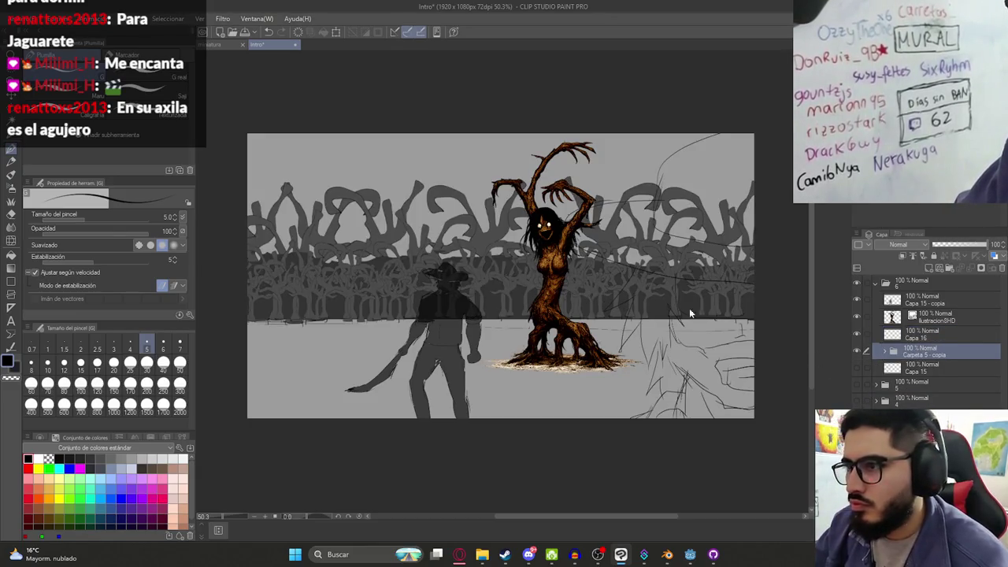
pyautogui.click(885, 351)
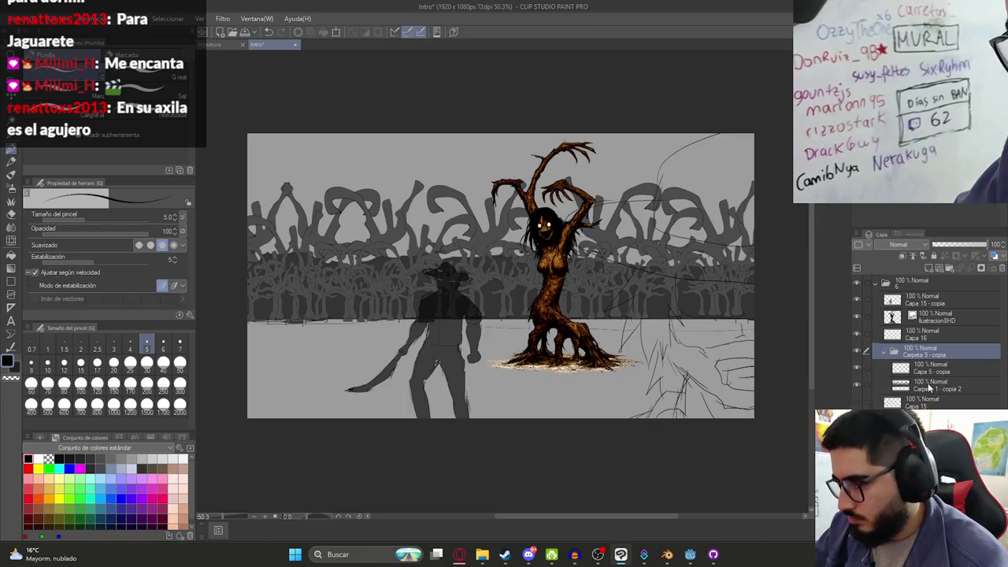
pyautogui.click(856, 382)
pyautogui.click(857, 383)
pyautogui.click(859, 369)
pyautogui.click(923, 382)
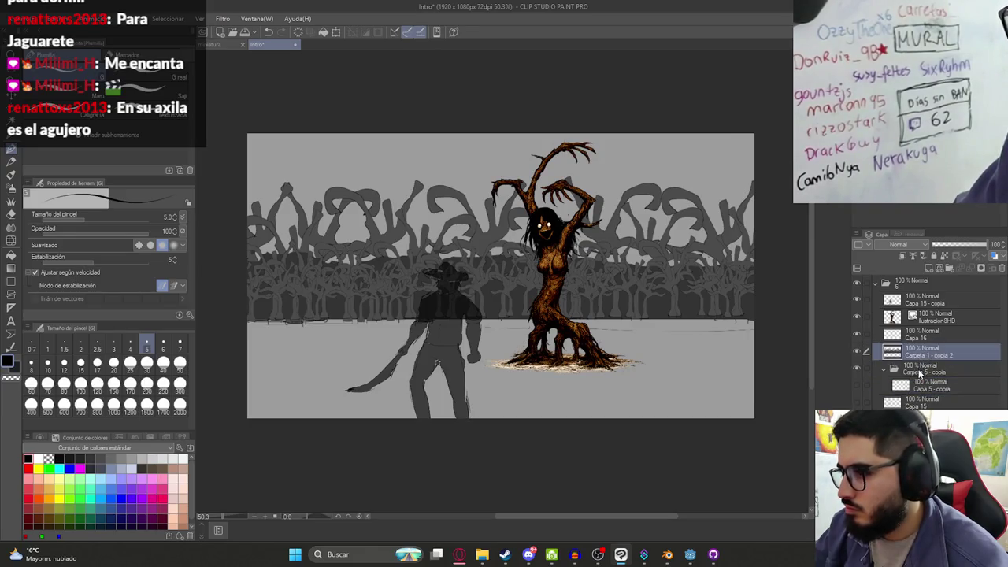
# Move the Carpeta 1 - copia 2 tree band above Capa 15 and scale it to 74%
pyautogui.moveTo(921, 383); pyautogui.dragTo(945, 354)
pyautogui.click(945, 356)
pyautogui.hotkey('ctrl', 't')
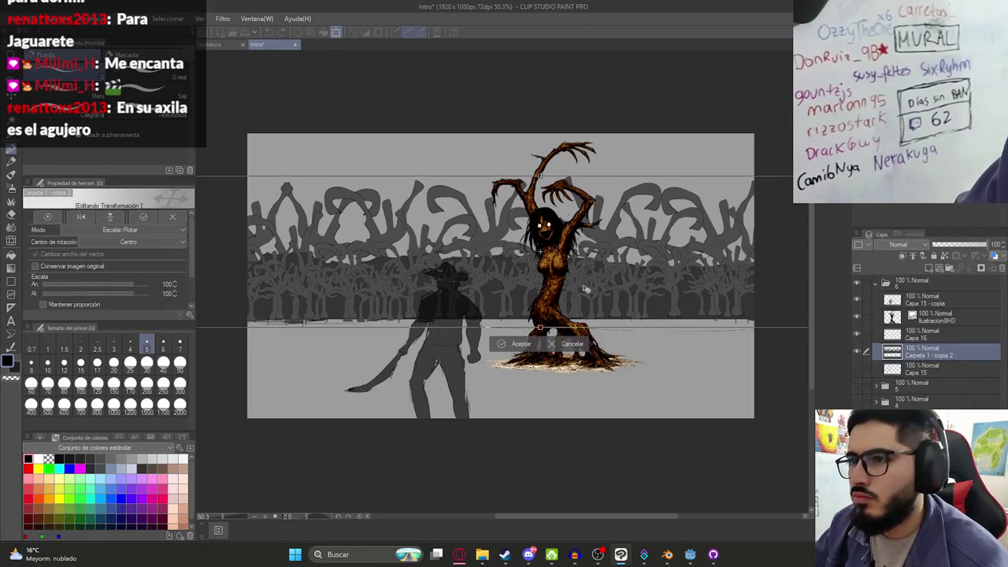
pyautogui.moveTo(539, 325)
pyautogui.mouseDown()
pyautogui.moveTo(585, 313)
pyautogui.moveTo(553, 313)
pyautogui.mouseUp()
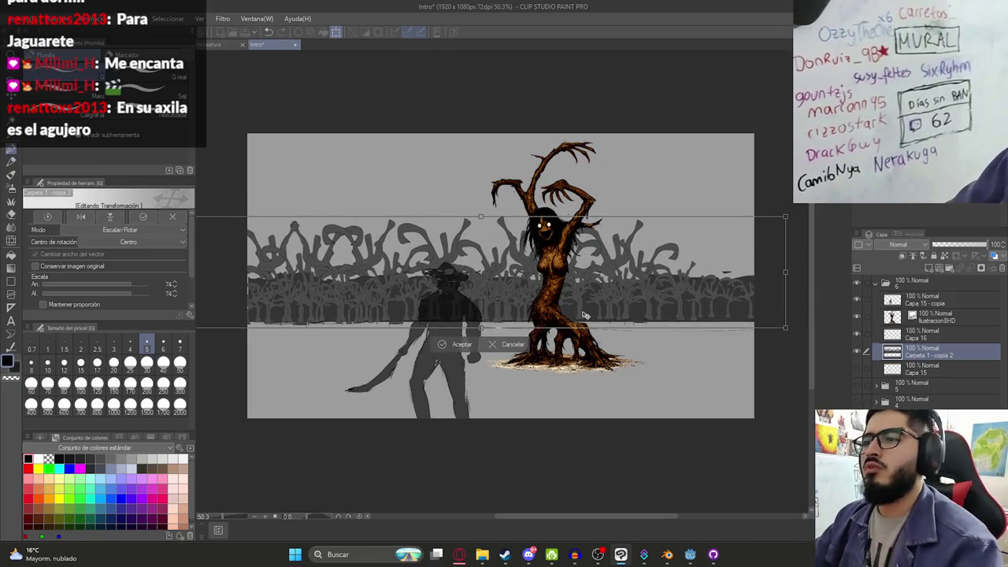
pyautogui.press('Return')
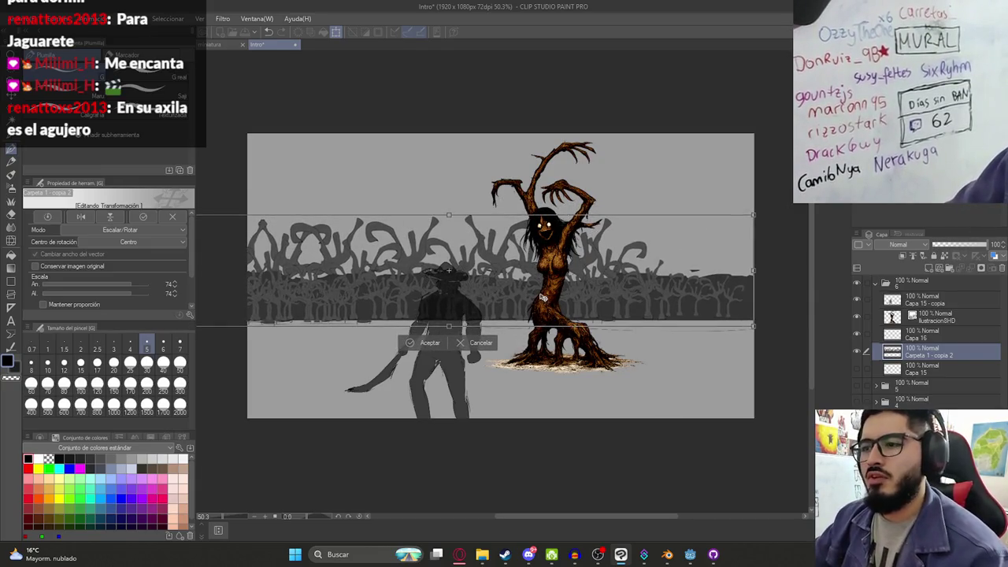
# Duplicate the tree band and offset the copy to the right for a denser forest
pyautogui.hotkey('ctrl', 'j')
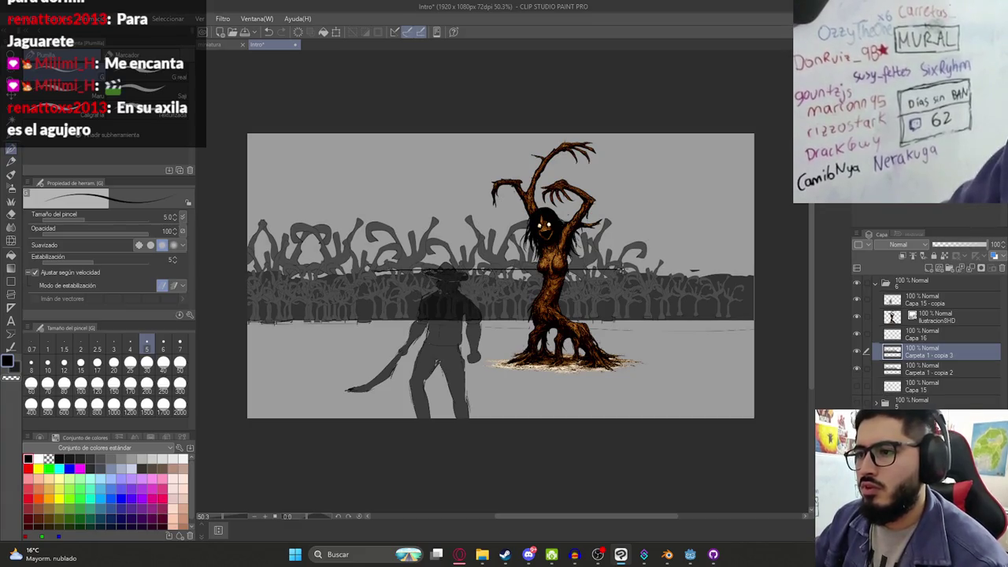
pyautogui.press('k')
pyautogui.moveTo(496, 244); pyautogui.dragTo(792, 252)
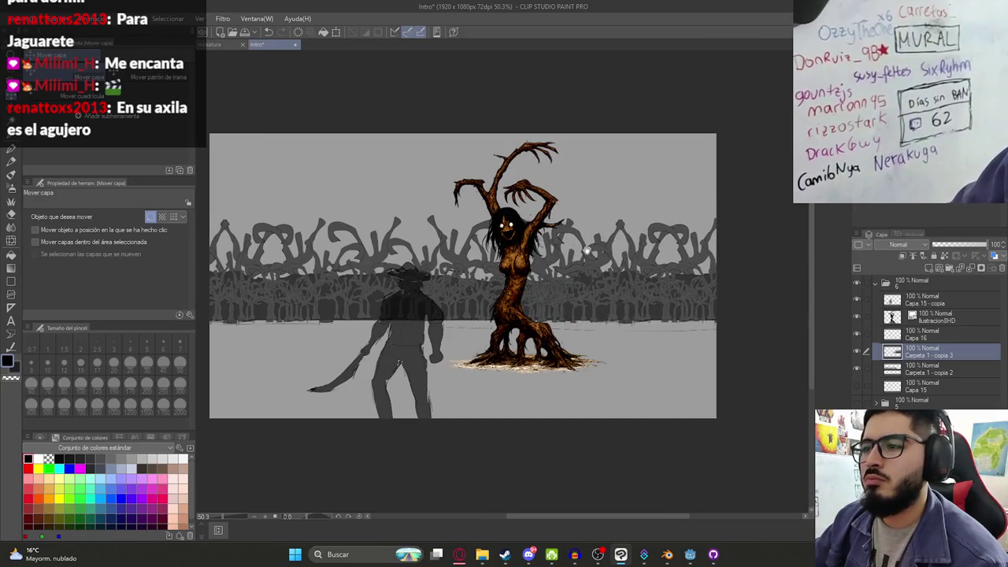
pyautogui.scroll(-3, 668, 266)
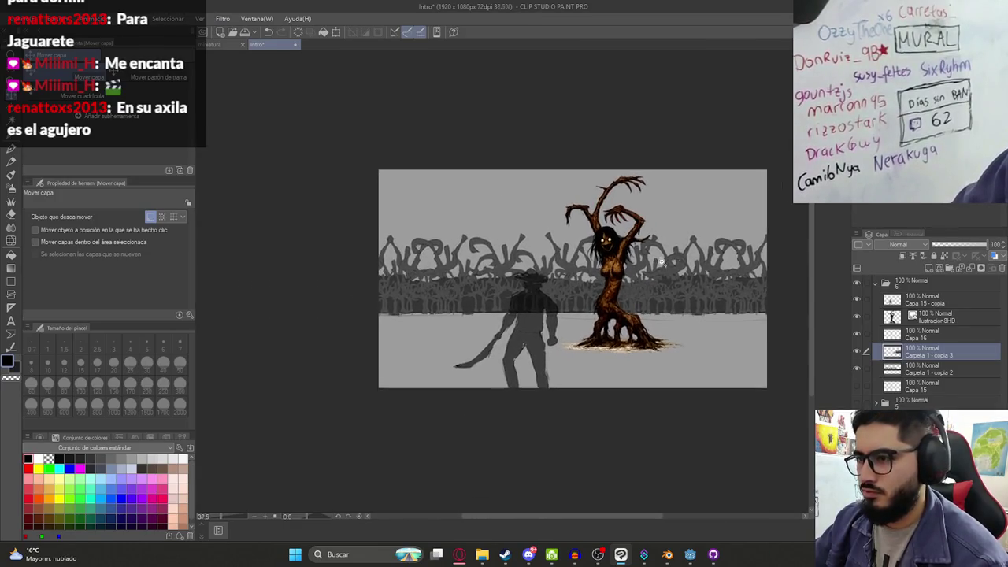
pyautogui.click(925, 304)
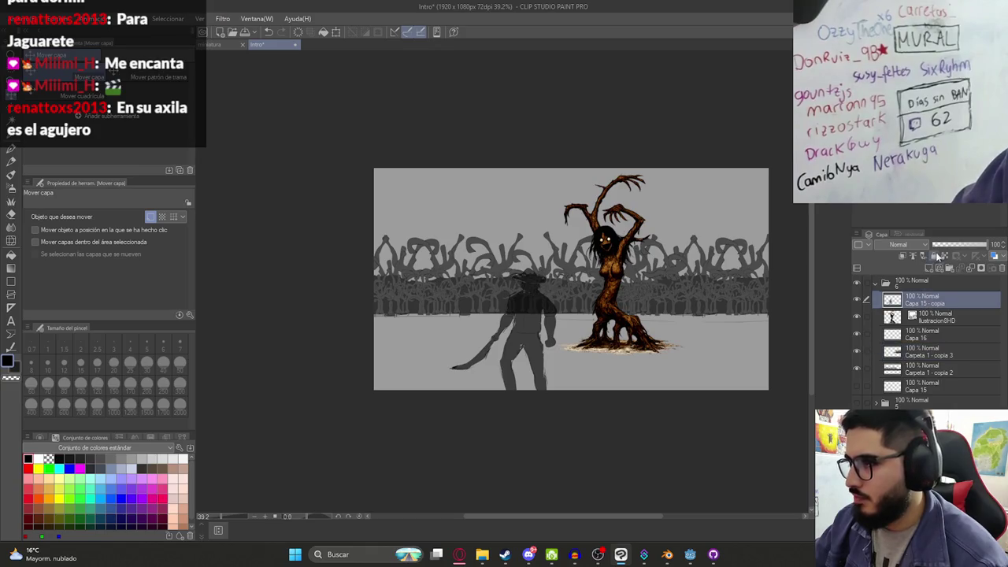
pyautogui.scroll(5, 504, 323)
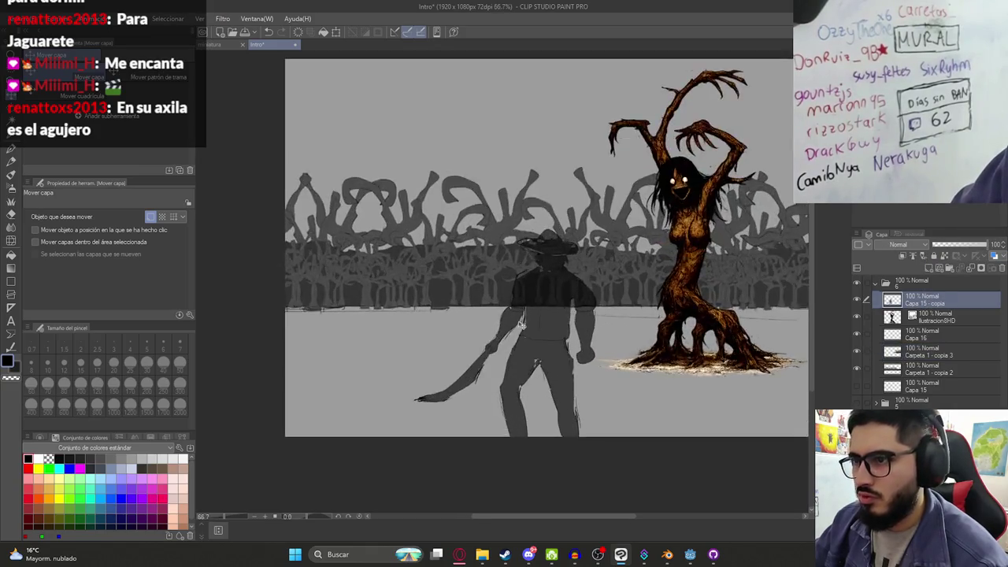
pyautogui.press('g')
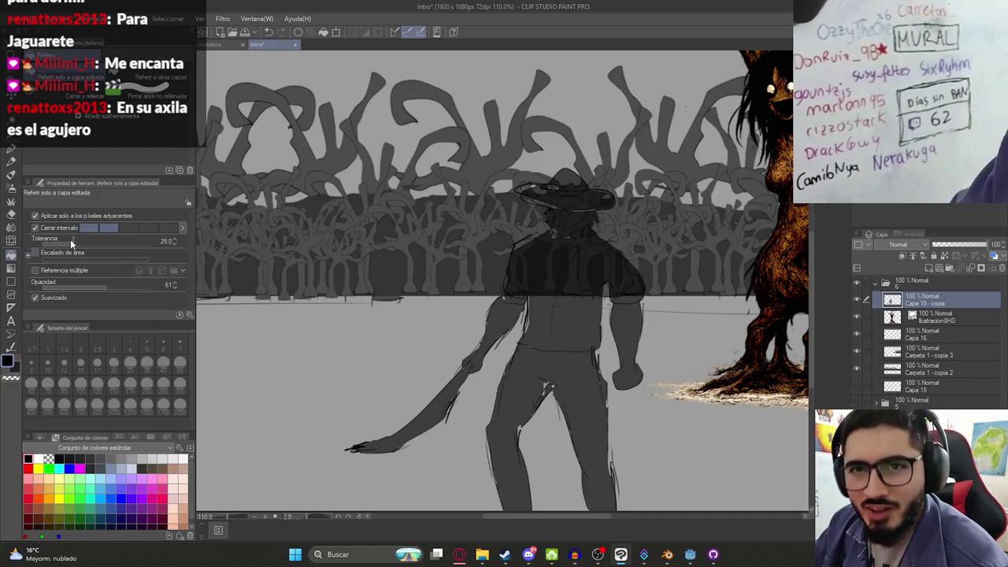
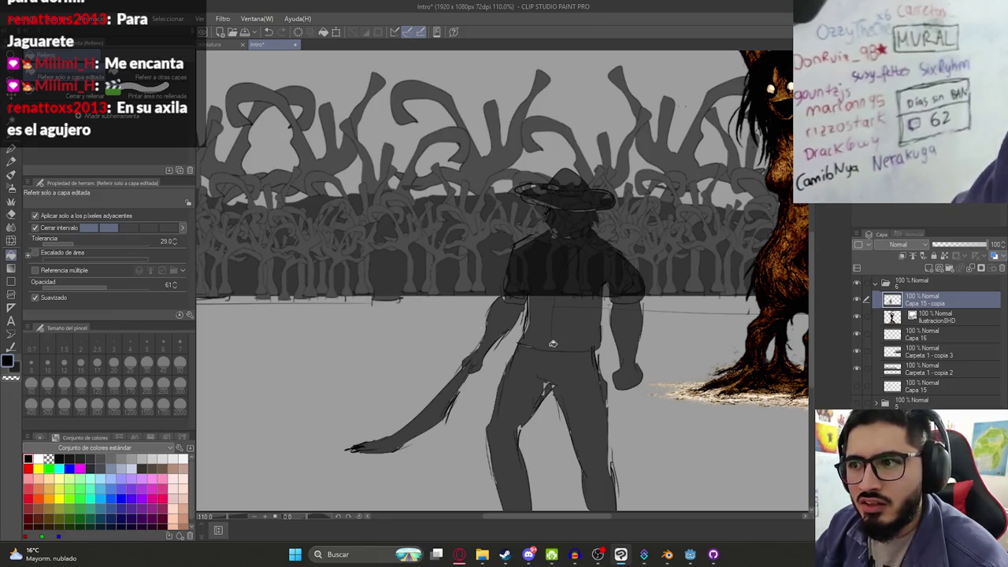
# Add new layer Capa 17 and move it above Capa 15 - copia
pyautogui.click(551, 343)
pyautogui.hotkey('ctrl', 'z')
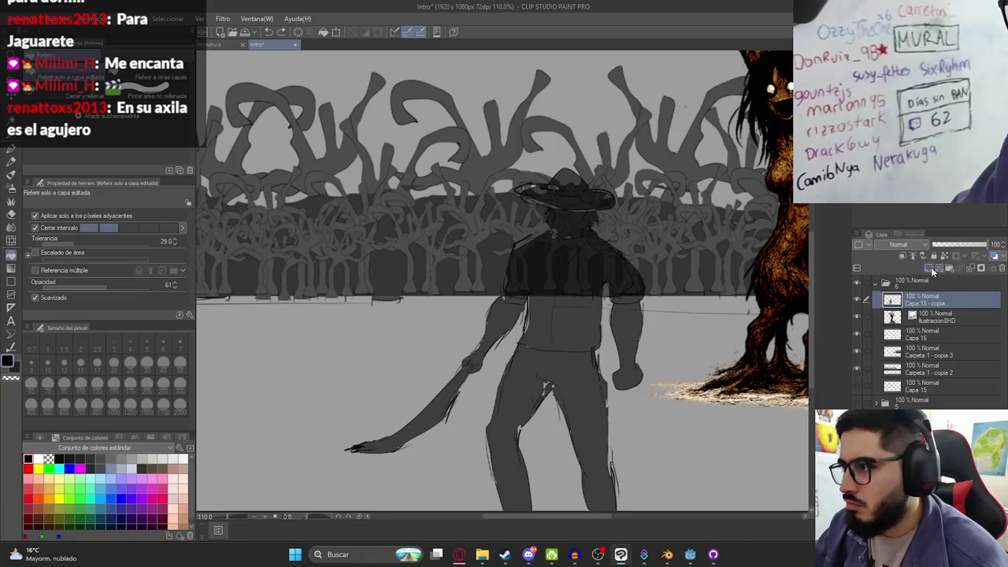
pyautogui.click(926, 260)
pyautogui.moveTo(916, 319); pyautogui.dragTo(921, 315)
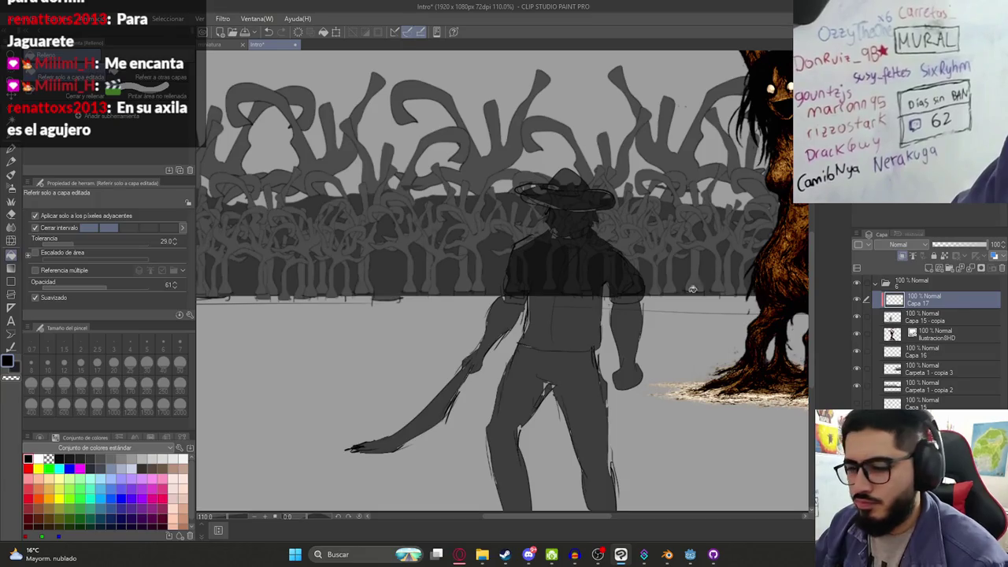
# Try a dark filled rectangle over the cowboy figure on Capa 15 - copia, then undo it
pyautogui.press('u')
pyautogui.hotkey('ctrl', '-')
pyautogui.hotkey('ctrl', '-')
pyautogui.click(69, 459)
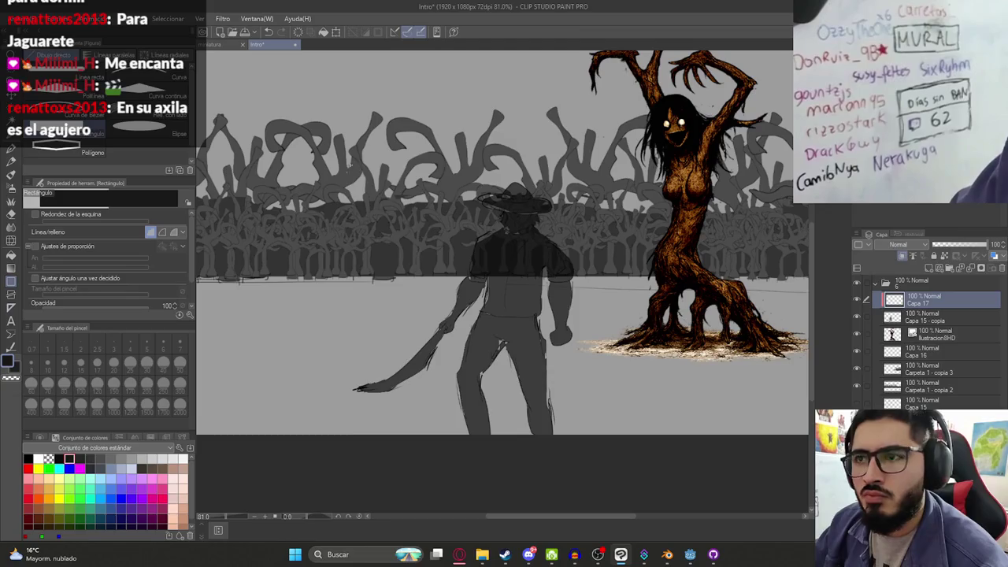
pyautogui.scroll(-5, 484, 179)
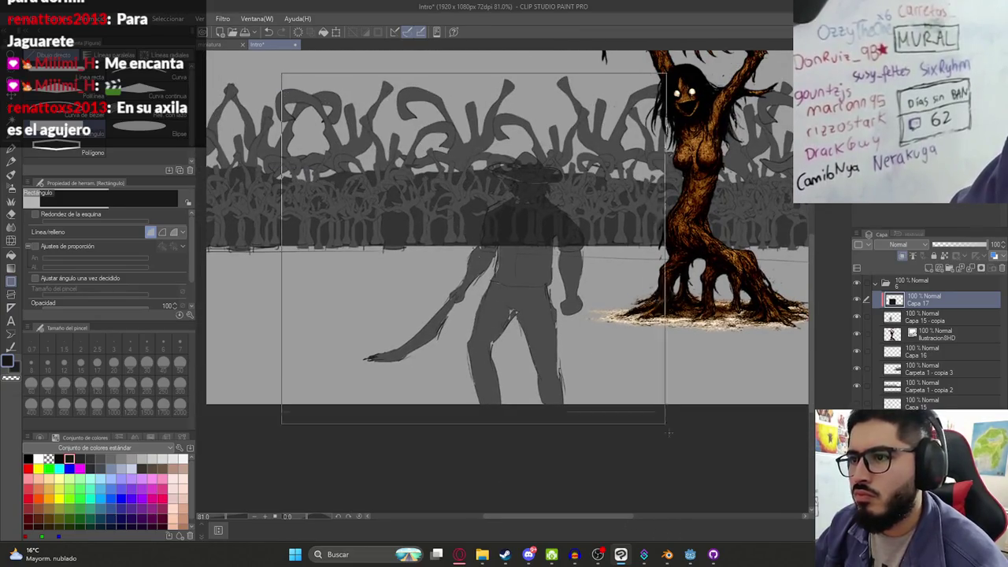
pyautogui.hotkey('ctrl', '+')
pyautogui.click(931, 319)
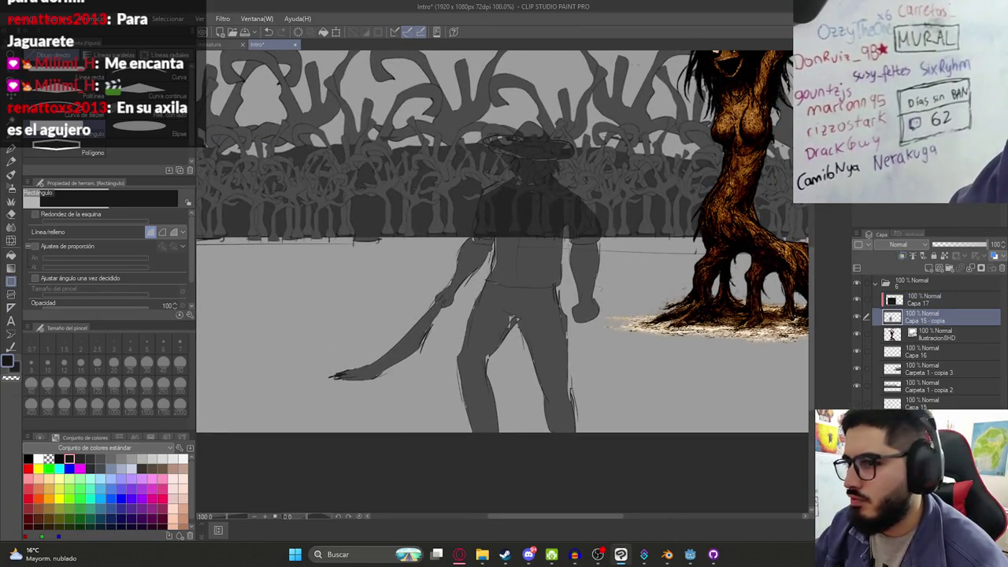
pyautogui.moveTo(316, 130); pyautogui.dragTo(653, 426)
pyautogui.hotkey('ctrl', 'z')
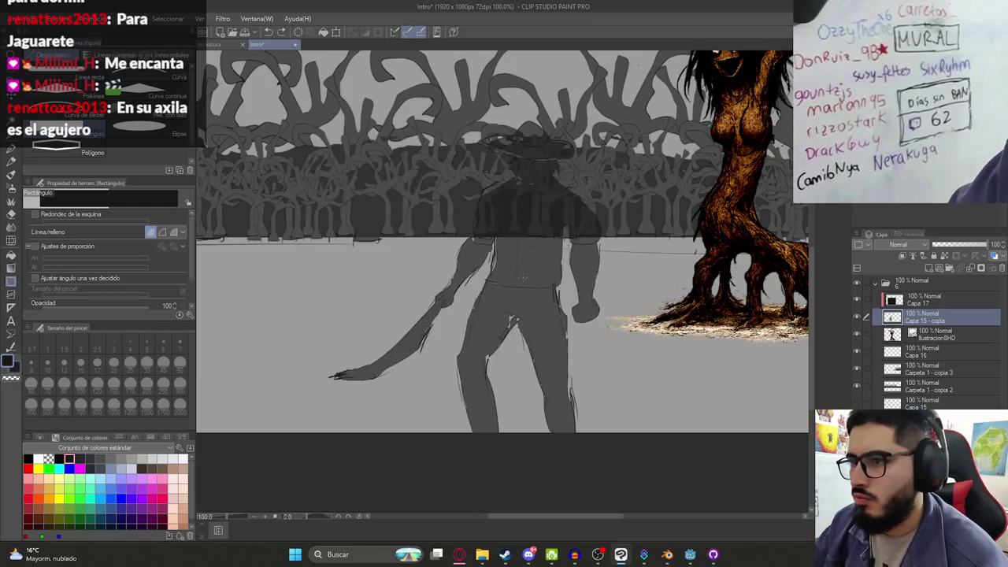
# Fill the cowboy silhouette dark, then step back to a lighter fill showing the sketch lines
pyautogui.press('g')
pyautogui.click(532, 263)
pyautogui.click(533, 263)
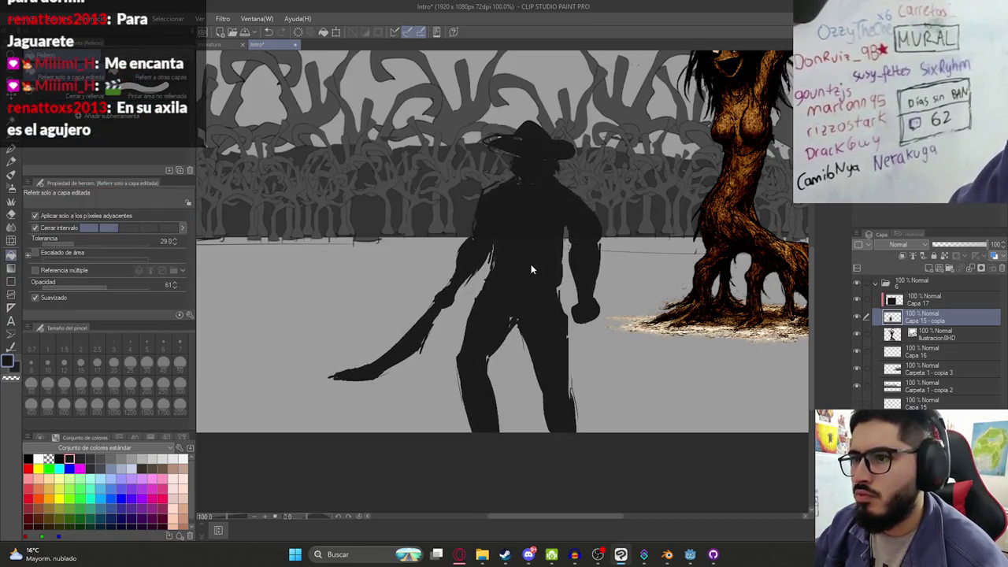
pyautogui.hotkey('ctrl', 'z')
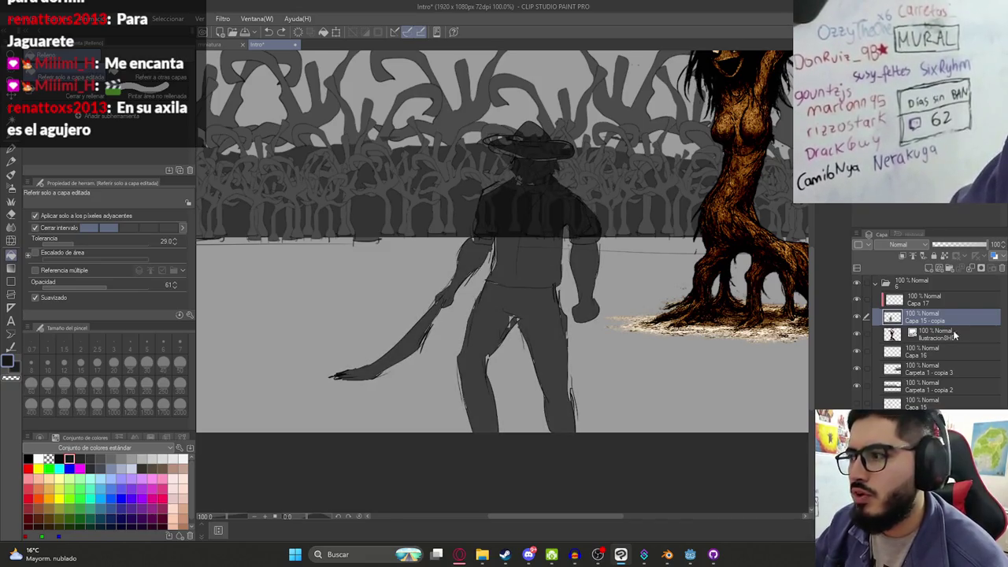
pyautogui.hotkey('ctrl', 'z')
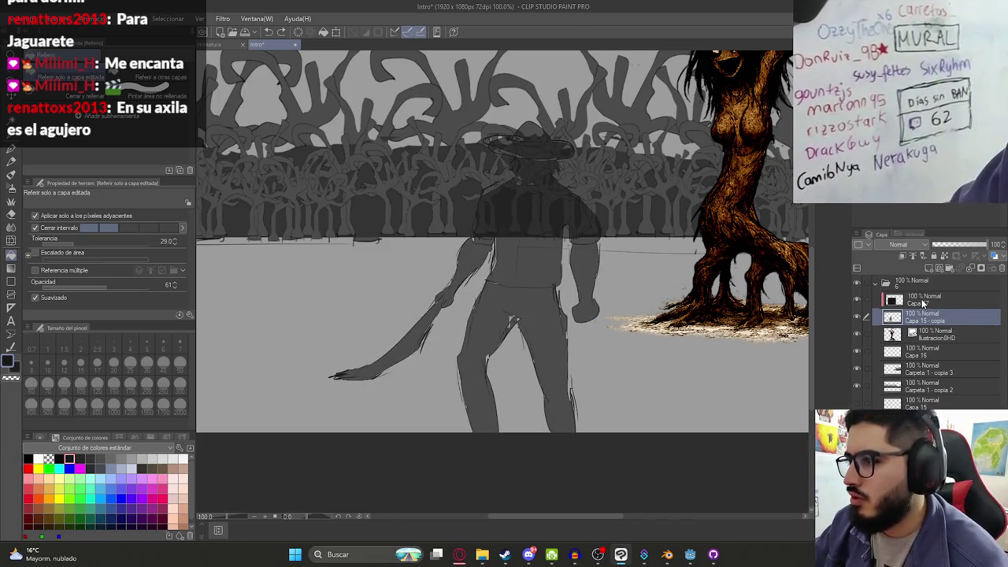
# Restore the dark figure fill, move Capa 17 below Capa 15 - copia, and hide the background trees
pyautogui.click(926, 302)
pyautogui.hotkey('ctrl', 'y')
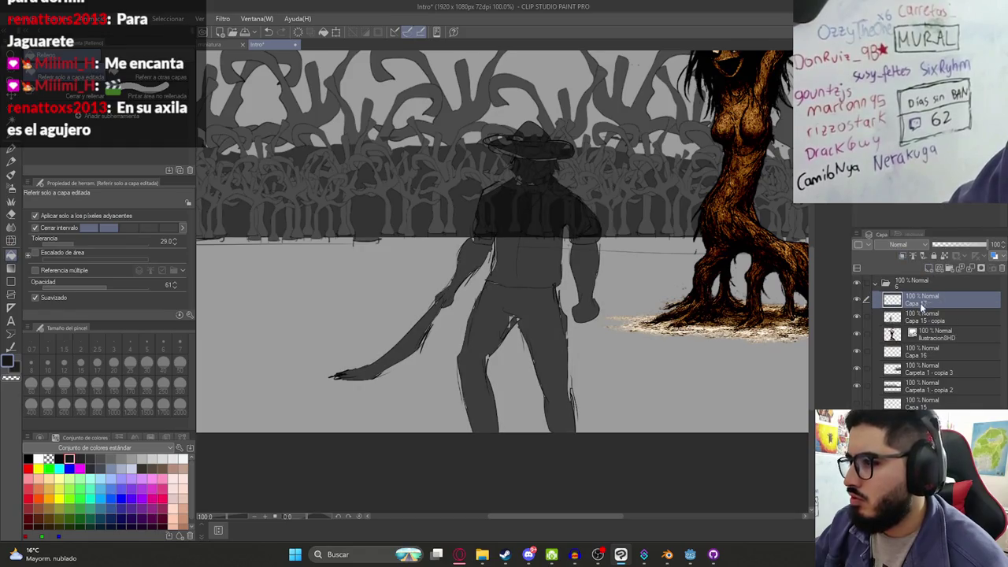
pyautogui.moveTo(923, 305); pyautogui.dragTo(900, 316)
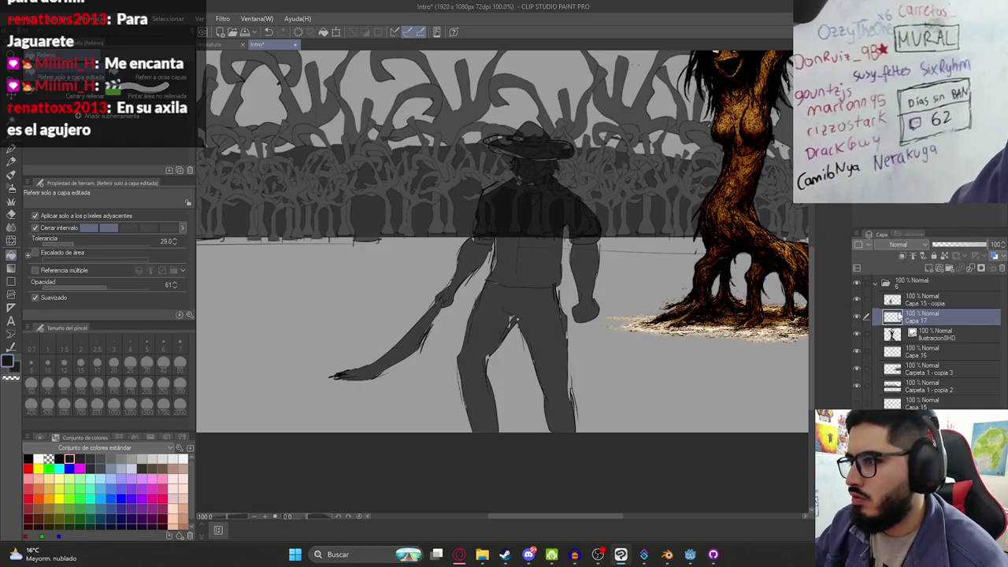
pyautogui.click(857, 386)
# Fill the cowboy figure dark grey using other layers' outlines, replacing the black fill
pyautogui.click(540, 231)
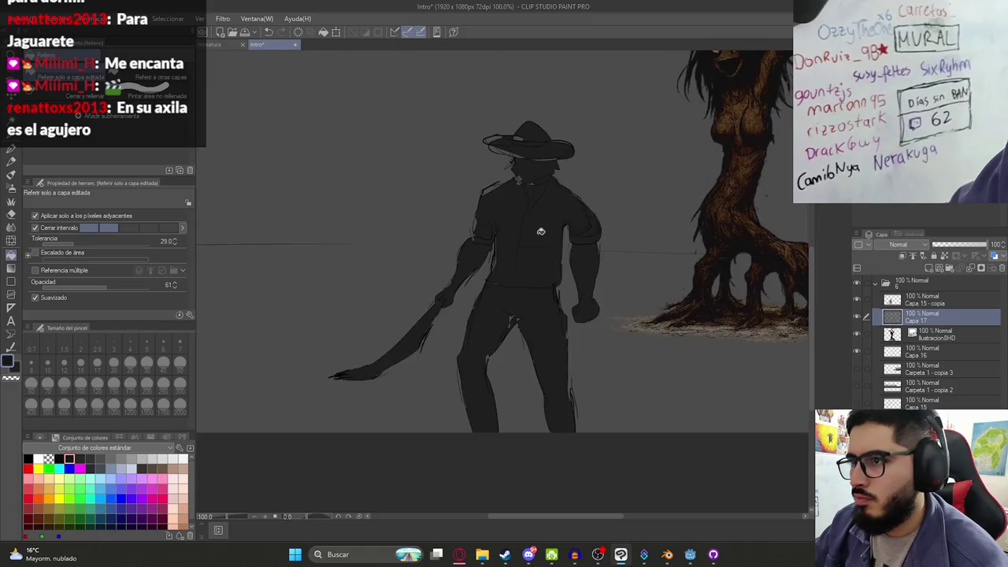
pyautogui.hotkey('ctrl', 'z')
pyautogui.click(155, 77)
pyautogui.click(531, 222)
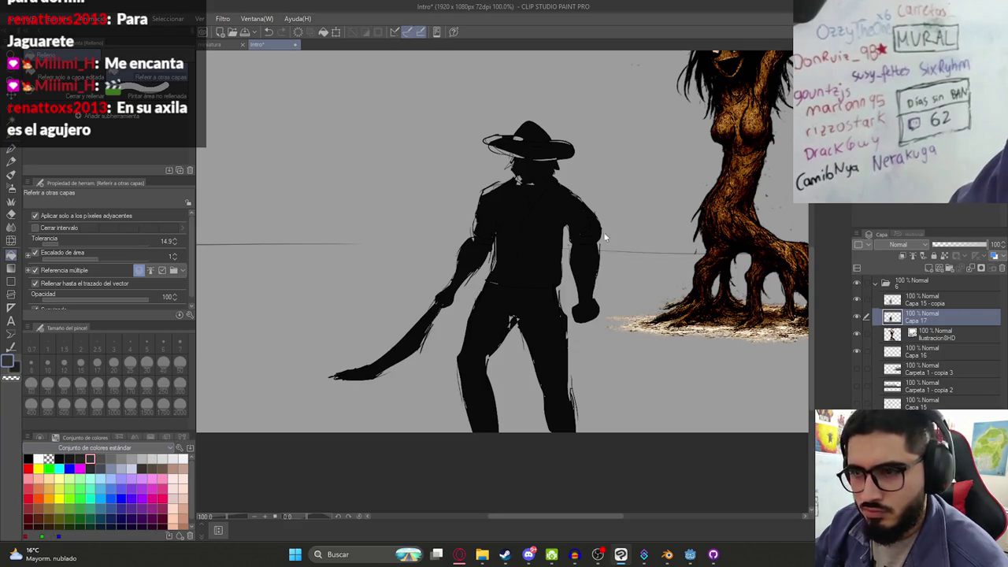
pyautogui.hotkey('ctrl', 'z')
pyautogui.click(546, 236)
pyautogui.hotkey('ctrl', 'z')
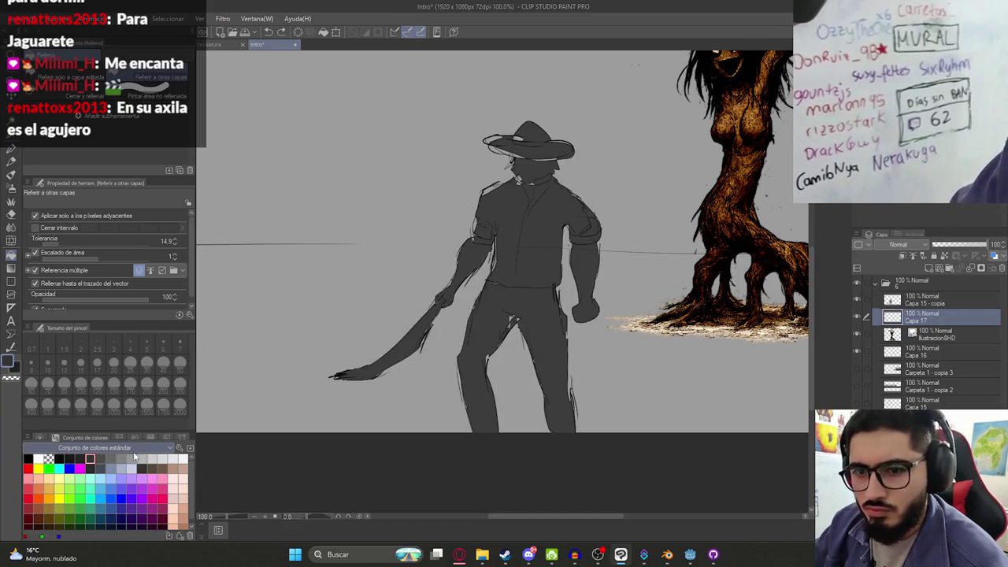
pyautogui.click(499, 307)
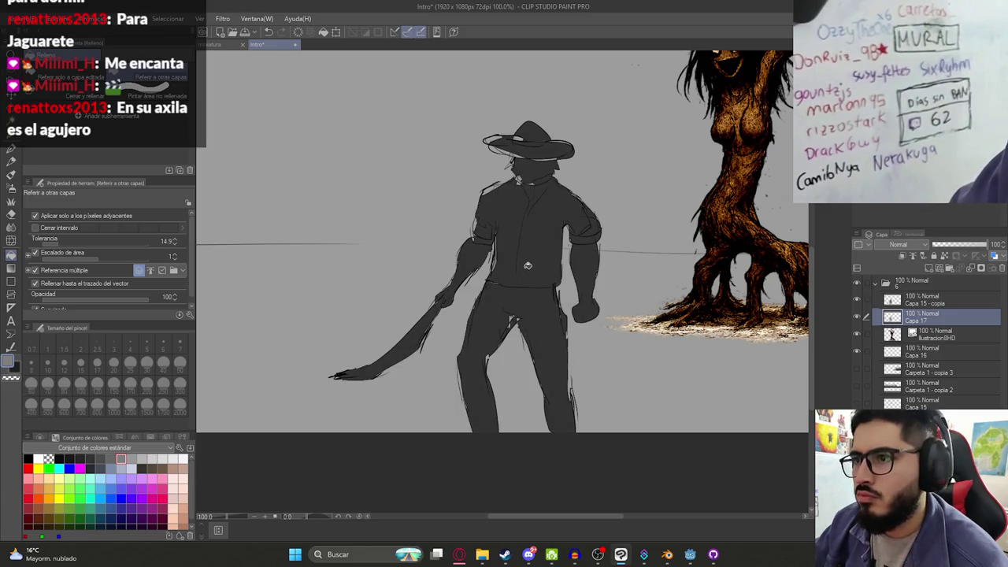
# Show the forest background layers again and add a new layer above Capa 17
pyautogui.moveTo(860, 351); pyautogui.dragTo(857, 370)
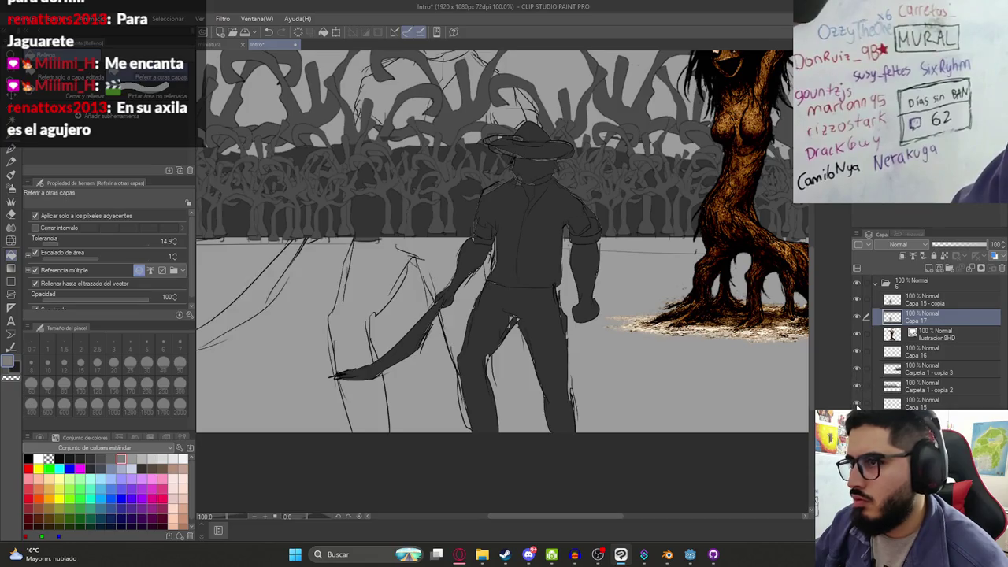
pyautogui.scroll(-5, 499, 191)
pyautogui.scroll(2, 575, 157)
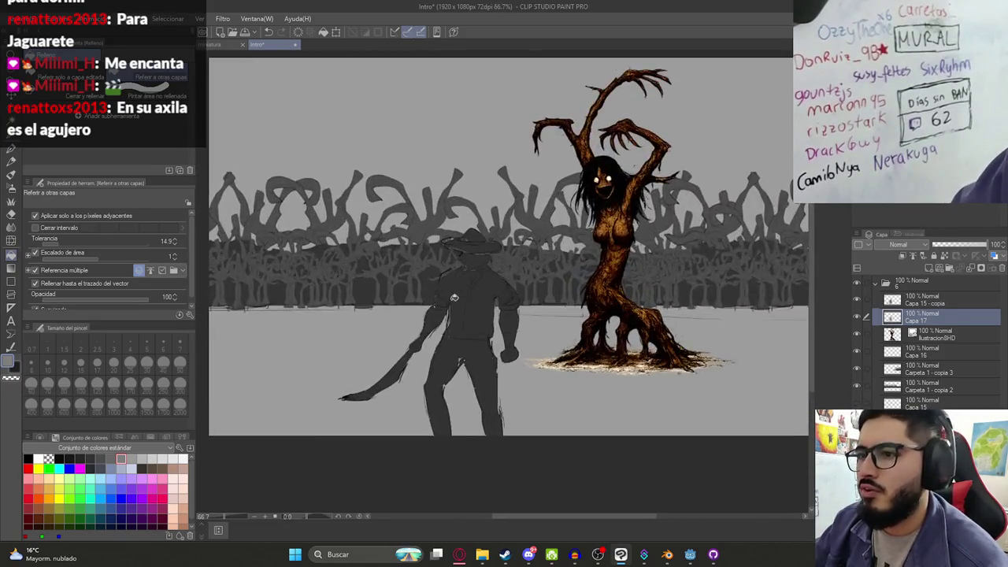
pyautogui.scroll(2, 575, 156)
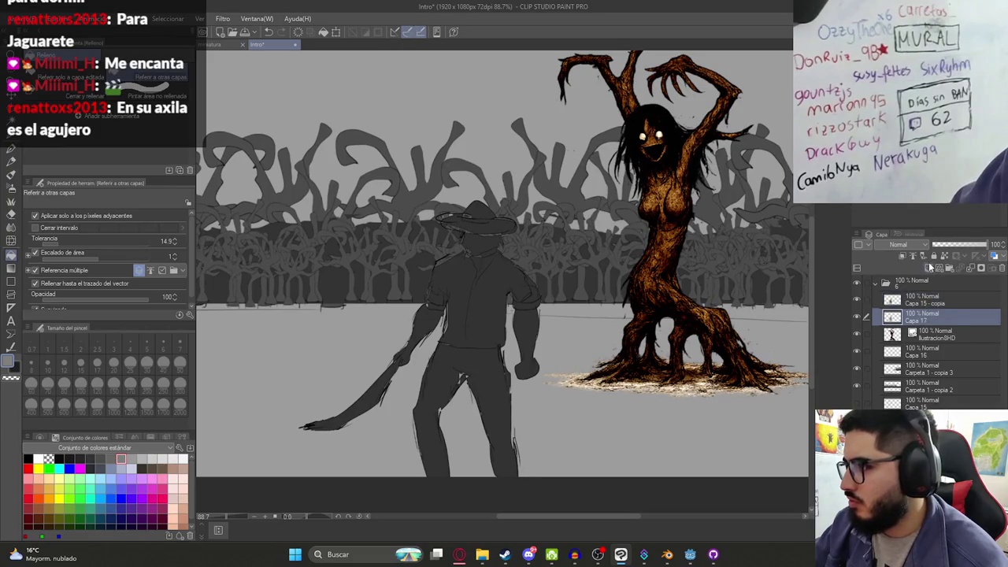
pyautogui.click(904, 259)
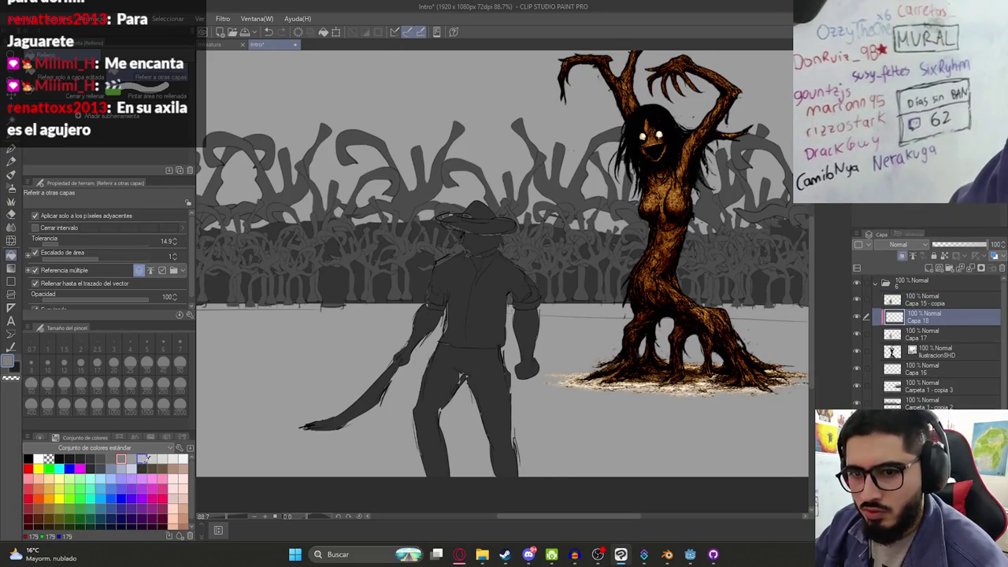
# Cover the cowboy figure with a light grey filled rectangle on Capa 18
pyautogui.scroll(-1, 397, 350)
pyautogui.press('u')
pyautogui.moveTo(258, 172); pyautogui.dragTo(549, 516)
pyautogui.scroll(-2, 561, 522)
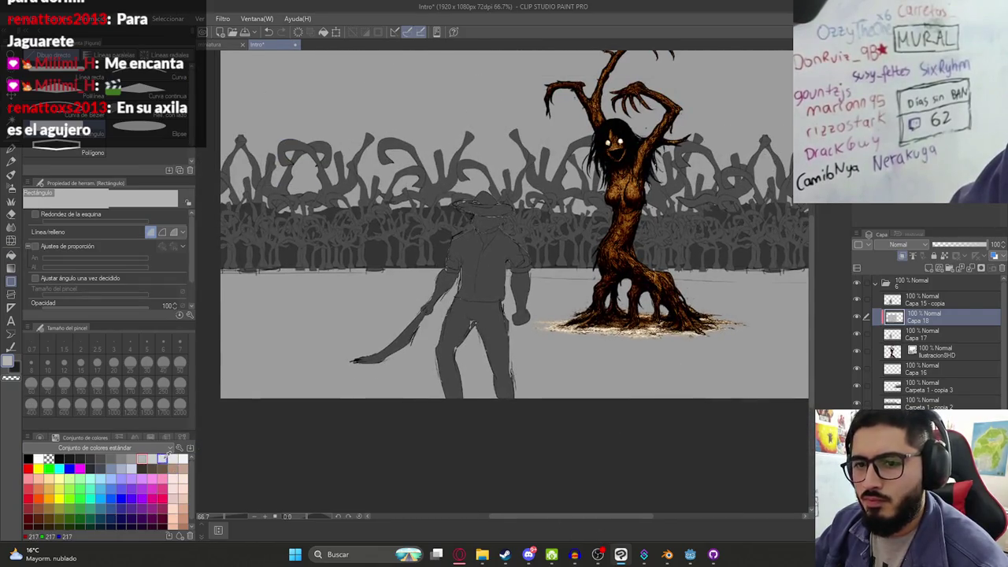
pyautogui.moveTo(307, 118); pyautogui.dragTo(669, 472)
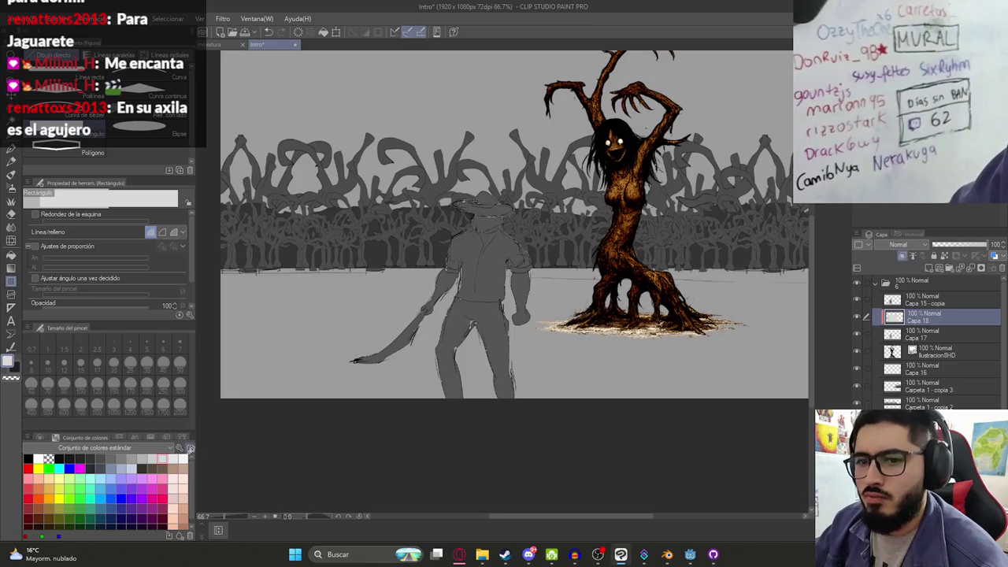
pyautogui.moveTo(304, 120); pyautogui.dragTo(579, 438)
pyautogui.scroll(1, 504, 259)
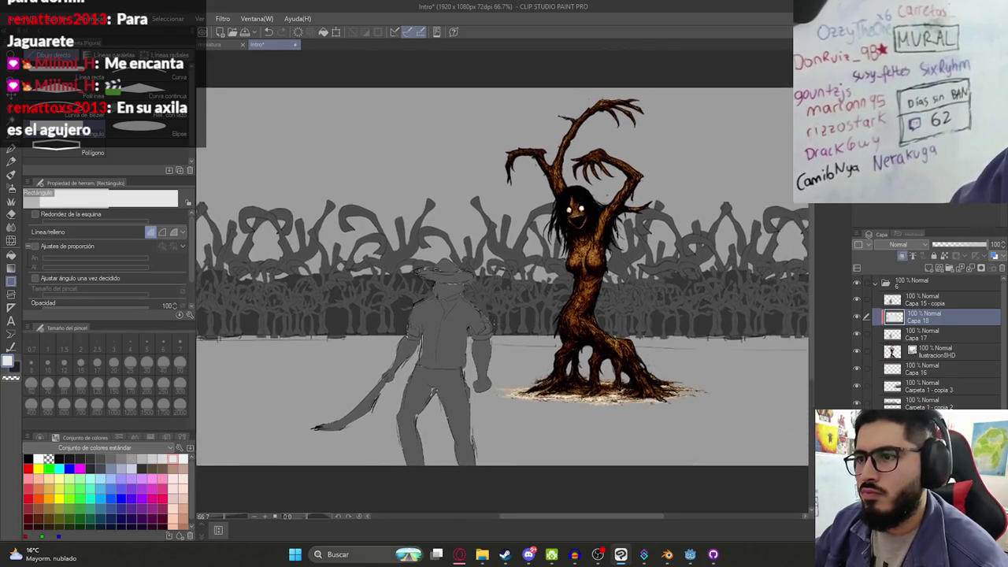
pyautogui.scroll(-1, 292, 144)
pyautogui.moveTo(292, 144); pyautogui.dragTo(614, 507)
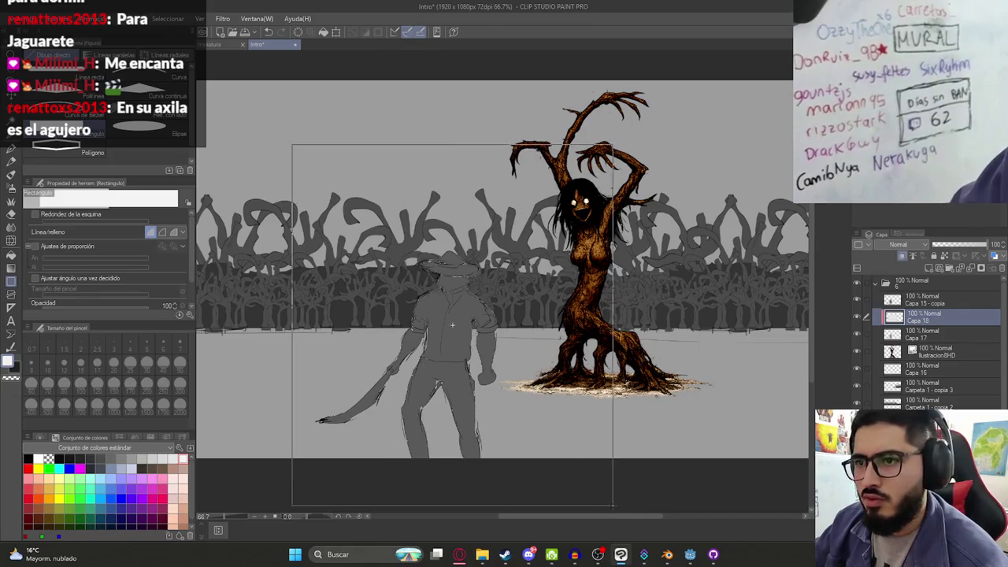
# Test a white shirt fill via Auto Select, undo it, and move Capa 18 above Capa 15 - copia
pyautogui.click(923, 304)
pyautogui.press('w')
pyautogui.click(465, 352)
pyautogui.hotkey('alt', 'BackSpace')
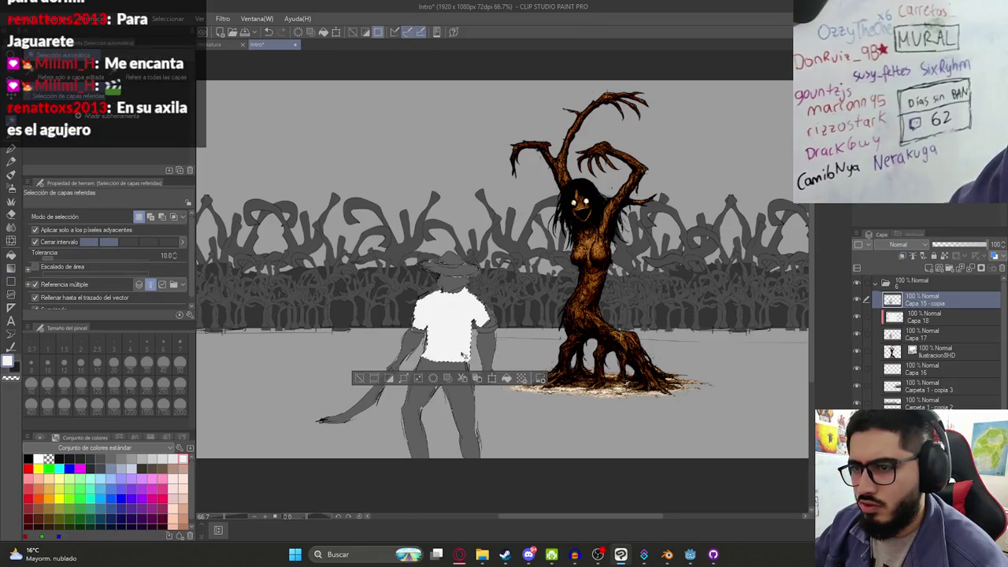
pyautogui.hotkey('ctrl', 'z')
pyautogui.hotkey('ctrl', 'z')
pyautogui.scroll(1, 756, 365)
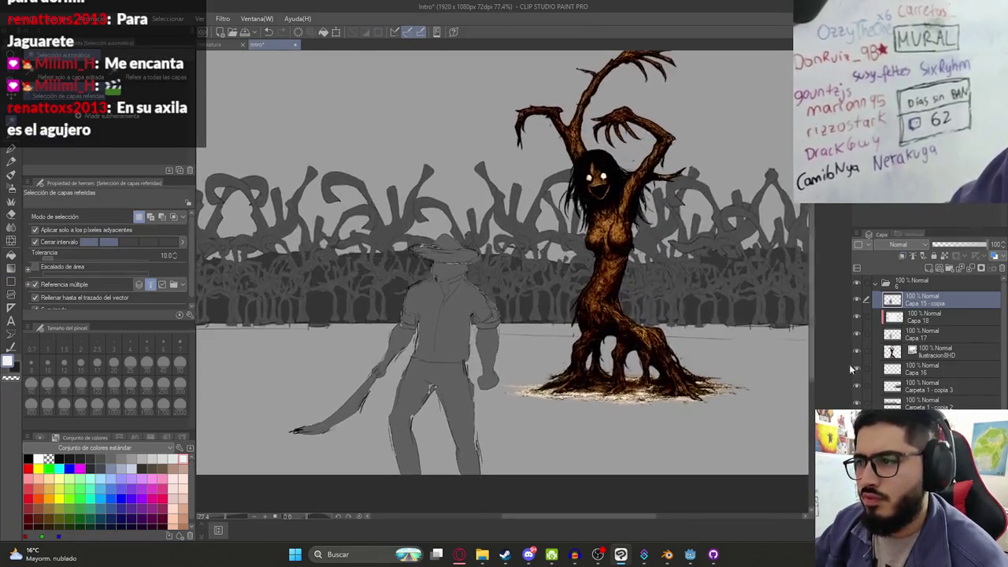
pyautogui.moveTo(926, 318); pyautogui.dragTo(906, 295)
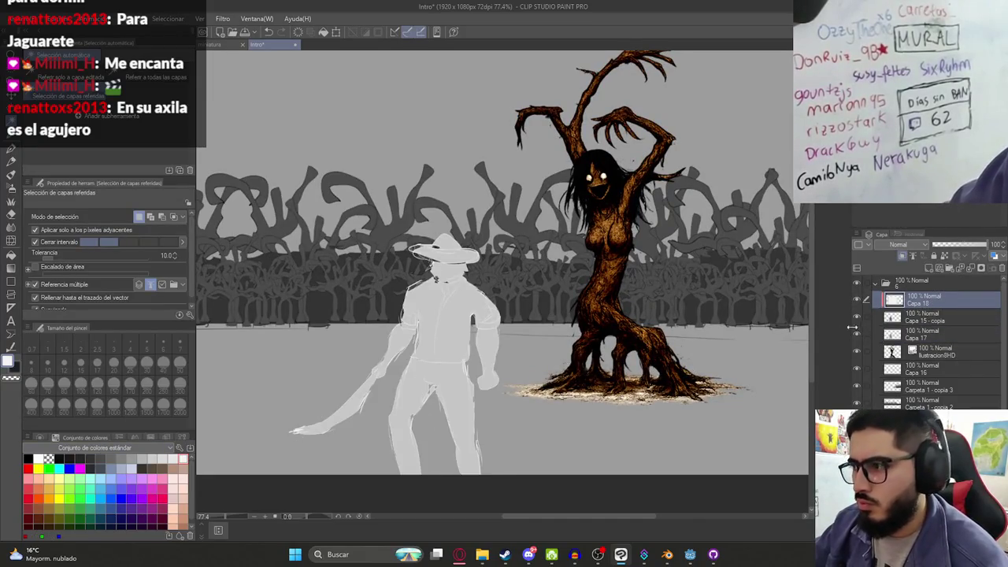
# Undo the layer move to restore the cowboy's dark grey, then save the illustration
pyautogui.hotkey('ctrl', 'z')
pyautogui.hotkey('ctrl', '0')
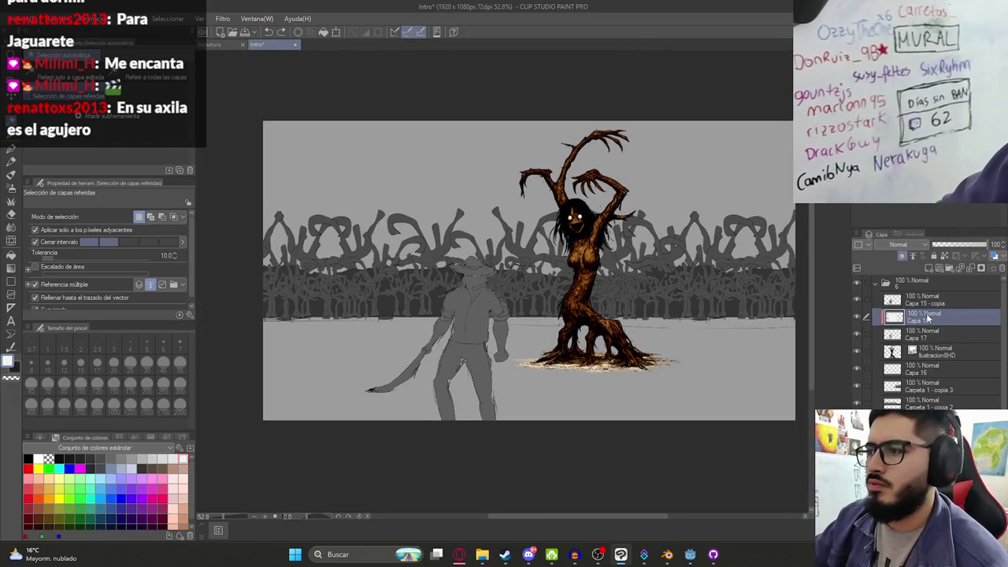
pyautogui.hotkey('ctrl', 's')
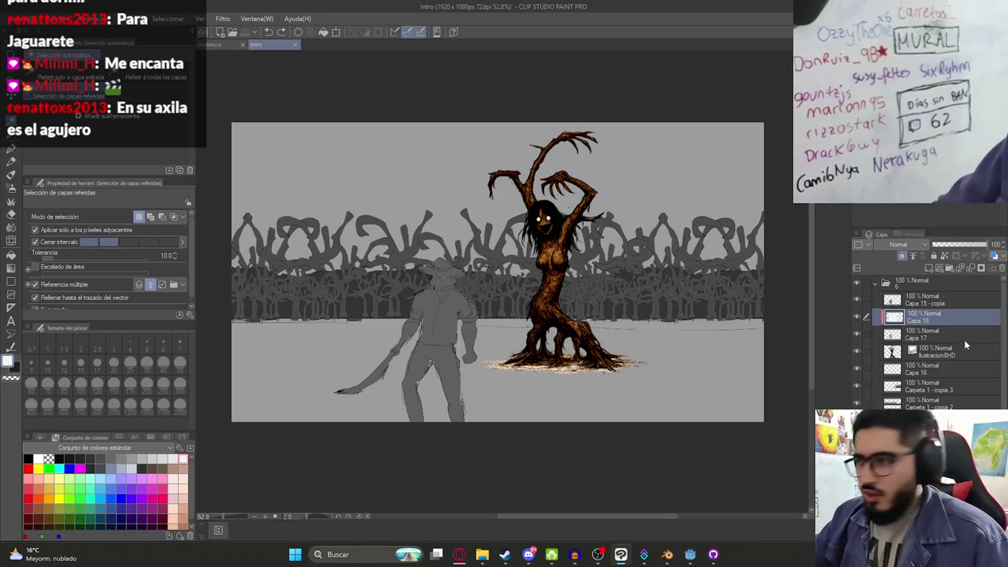
# Shift the tree creature layer Ilustracion8HD slightly right with Move Layer
pyautogui.click(931, 351)
pyautogui.press('k')
pyautogui.moveTo(635, 306)
pyautogui.mouseDown()
pyautogui.moveTo(674, 296)
pyautogui.moveTo(646, 296)
pyautogui.mouseUp()
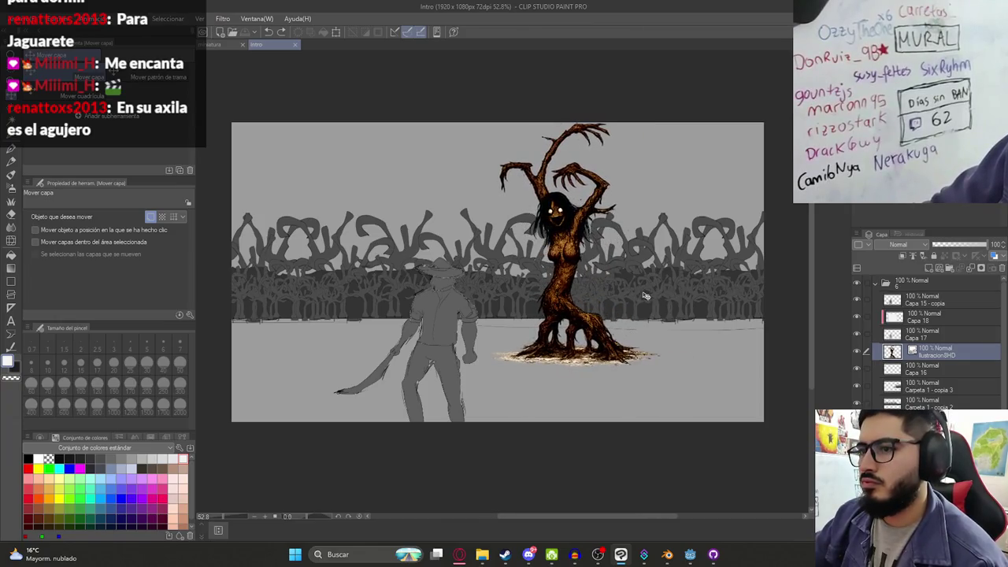
pyautogui.moveTo(645, 296); pyautogui.dragTo(653, 298)
# Select the cowboy layers and create new folder Carpeta 6 with Ctrl+G
pyautogui.click(933, 387)
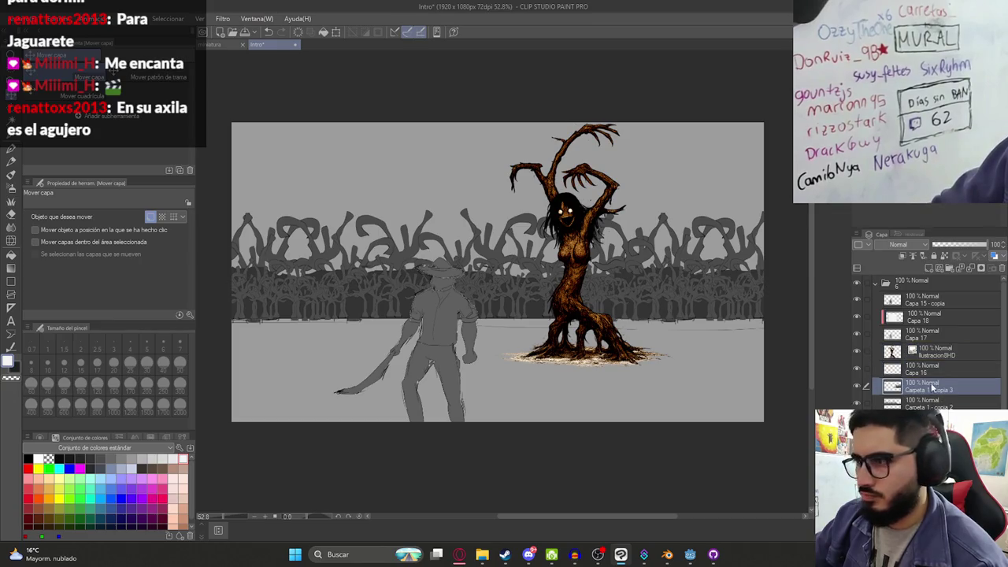
pyautogui.click(929, 334)
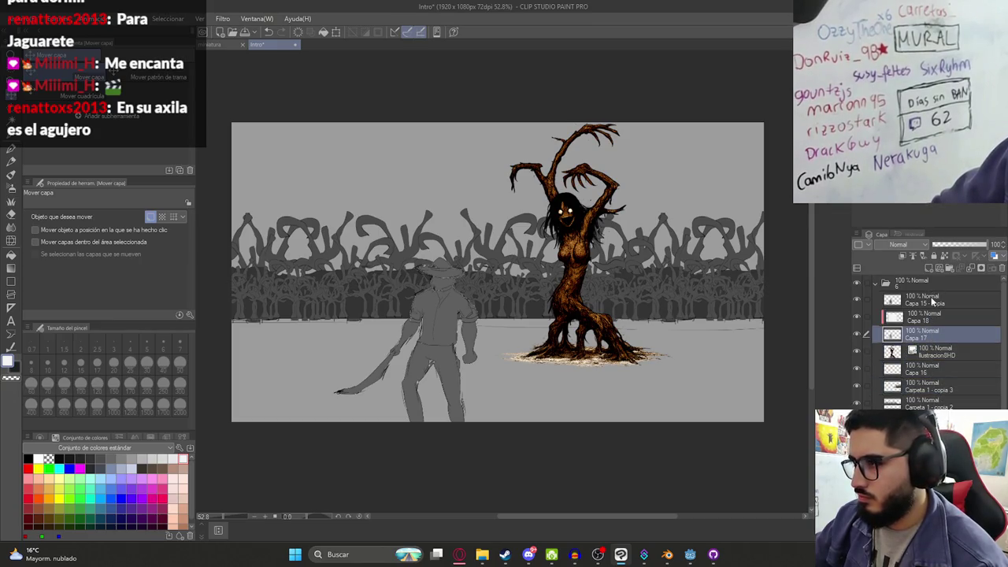
pyautogui.click(932, 301)
pyautogui.hotkey('ctrl', 'g')
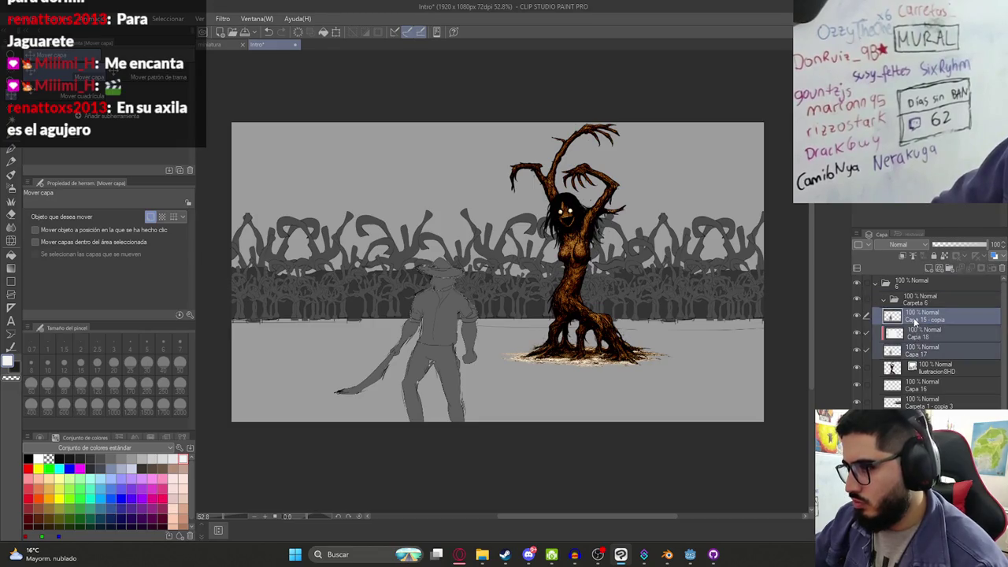
# Put the cowboy layers in Carpeta 6, move the grey cowboy, then collapse and hide the numbered folders
pyautogui.moveTo(914, 356); pyautogui.dragTo(917, 299)
pyautogui.moveTo(604, 318); pyautogui.dragTo(621, 352)
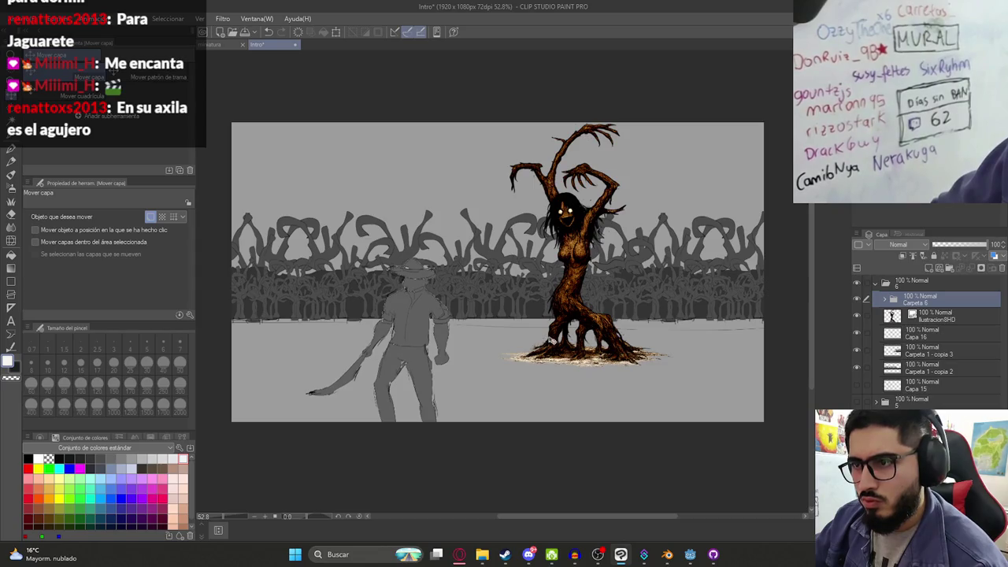
pyautogui.scroll(-1, 487, 350)
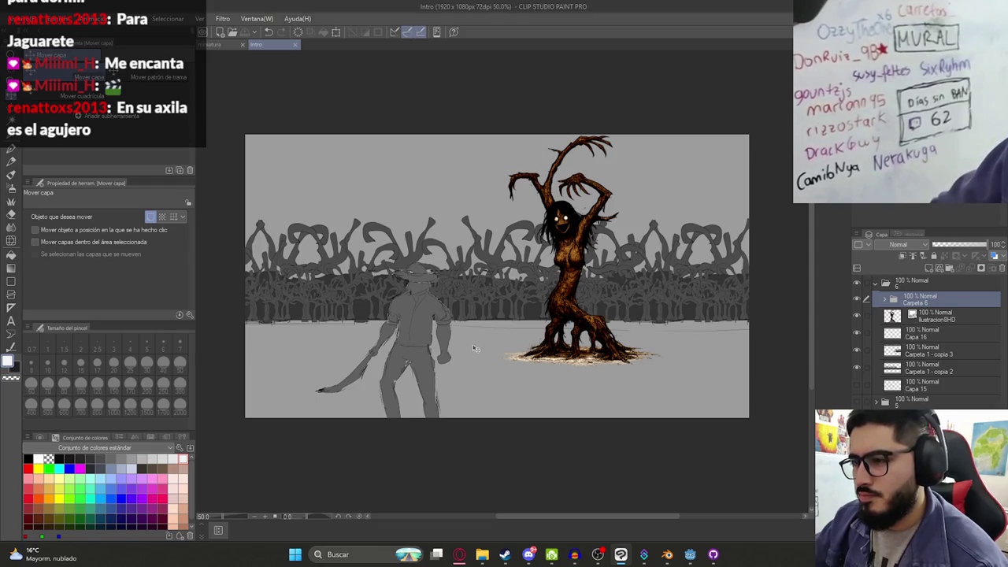
pyautogui.scroll(-2, 467, 351)
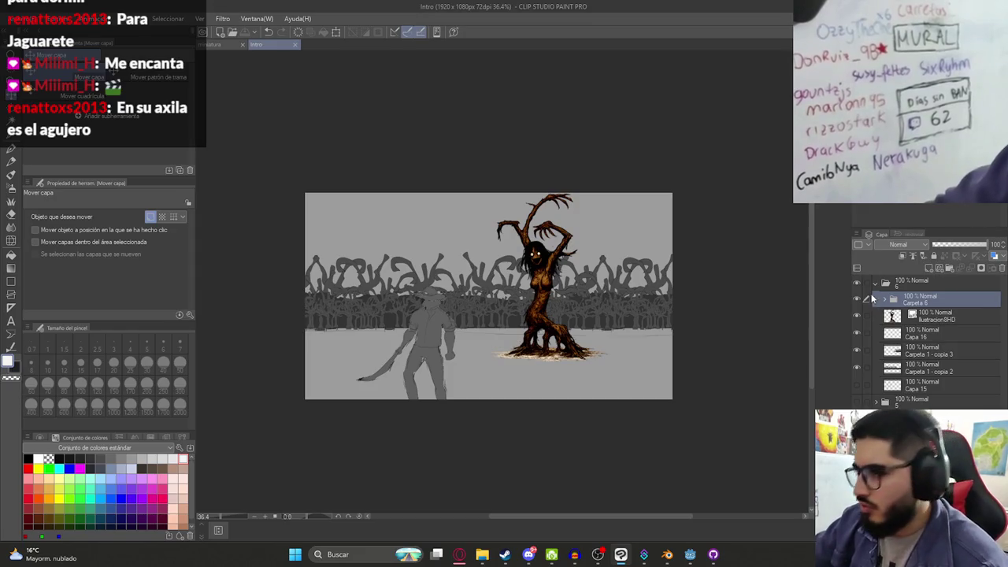
pyautogui.click(874, 281)
pyautogui.moveTo(857, 282); pyautogui.dragTo(858, 364)
# Toggle folders 1–5 on and off to review the old seaweed, character and creature sketches
pyautogui.click(858, 364)
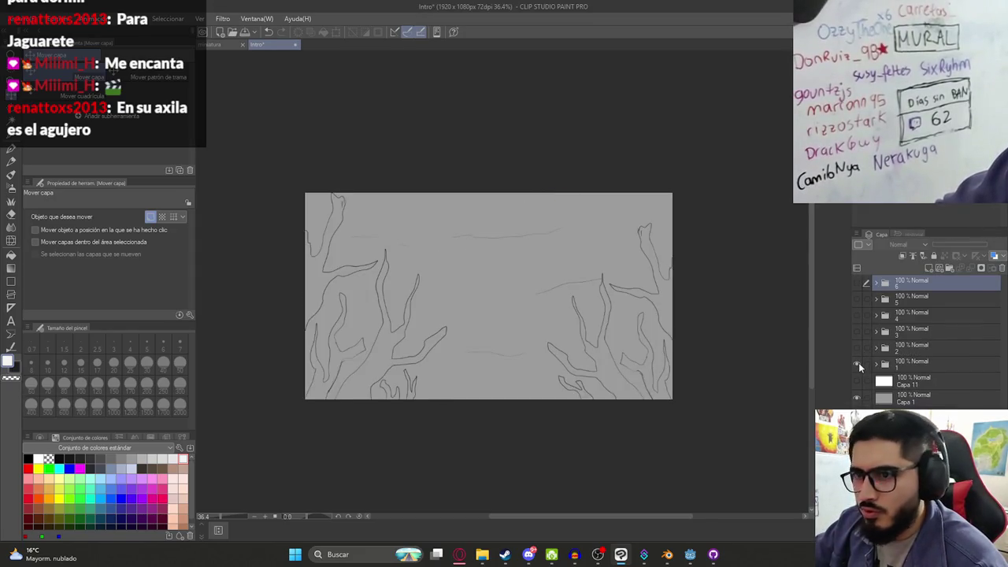
pyautogui.scroll(1, 554, 359)
pyautogui.click(857, 364)
pyautogui.click(856, 348)
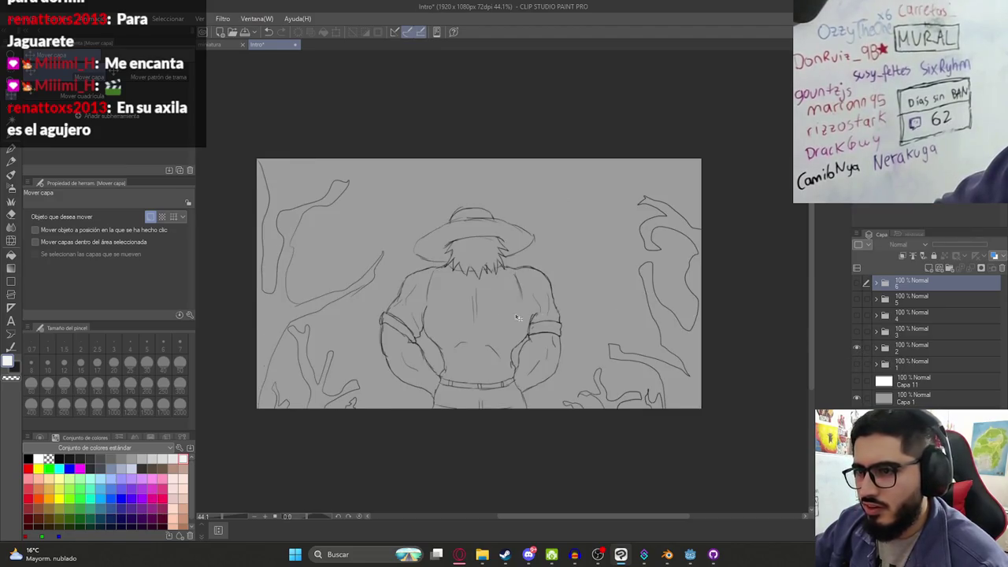
pyautogui.click(857, 348)
pyautogui.click(856, 331)
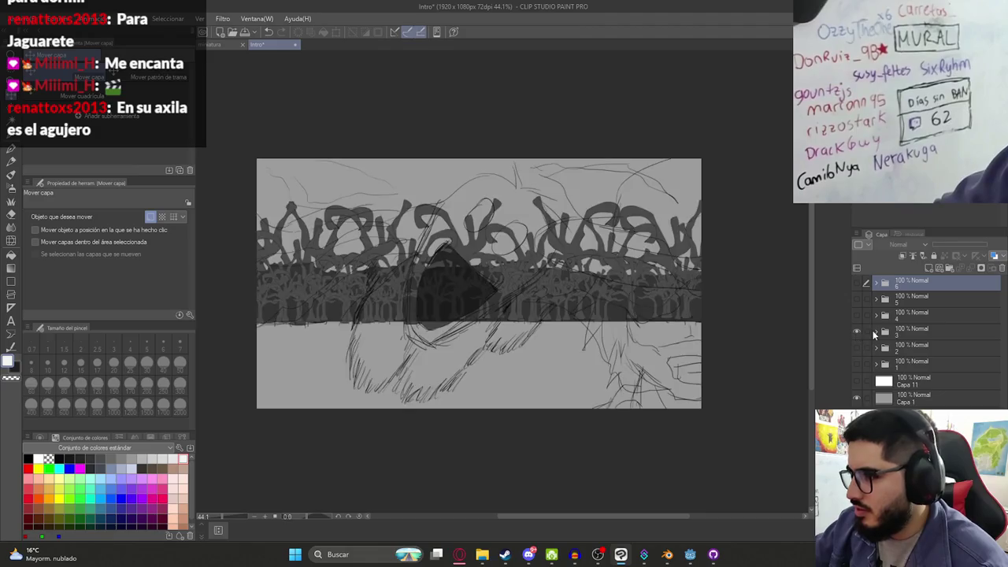
pyautogui.click(875, 332)
pyautogui.click(857, 348)
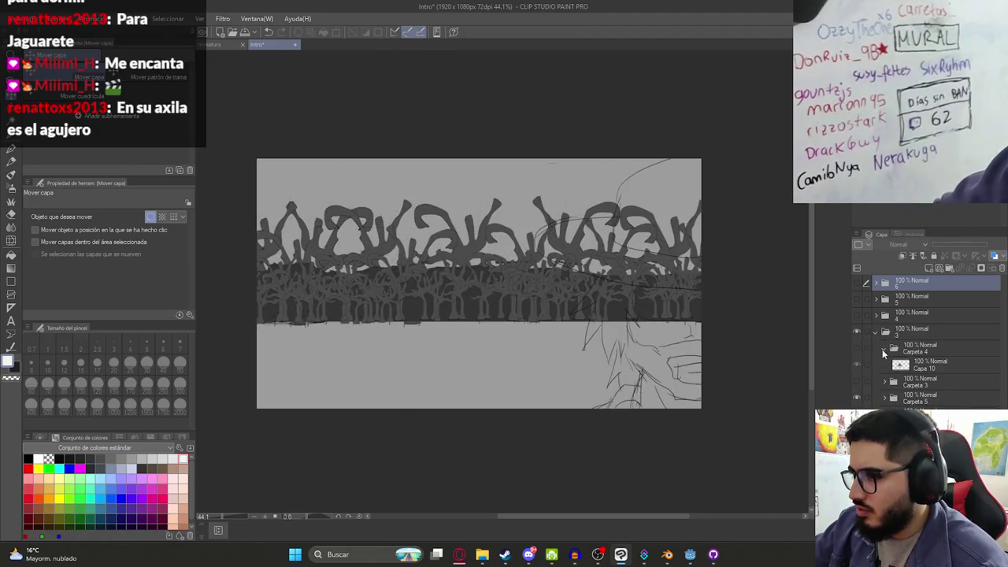
pyautogui.click(856, 380)
pyautogui.click(856, 379)
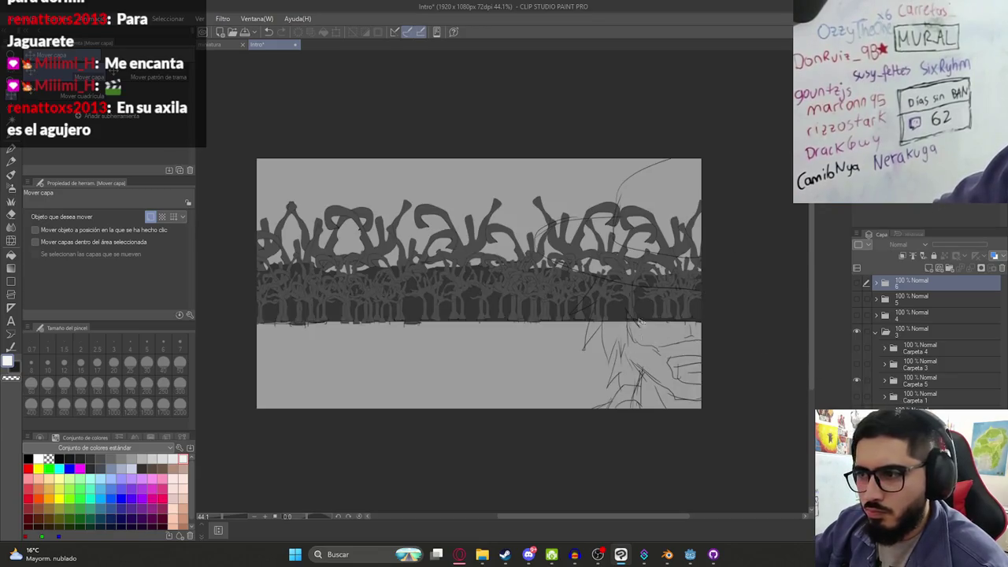
pyautogui.click(857, 364)
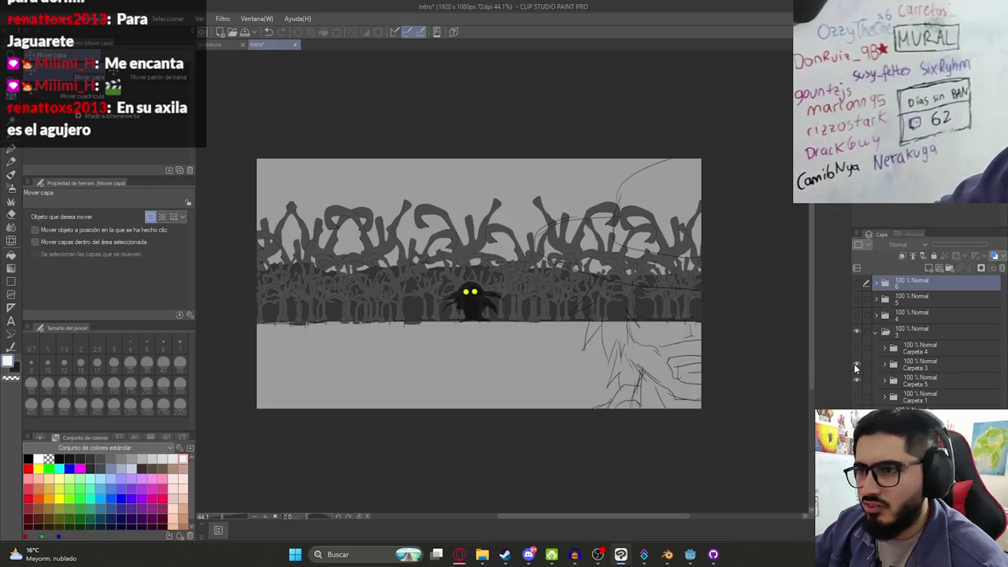
pyautogui.click(857, 347)
pyautogui.click(856, 364)
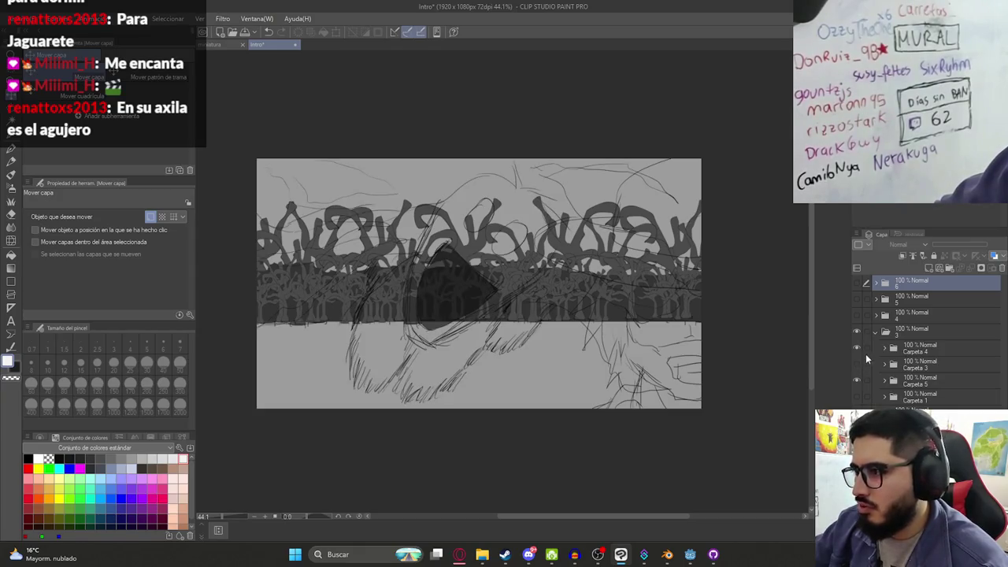
# Set Carpeta 5 to 44% opacity, hide folders 3–5, and show folder 6's coloured scene
pyautogui.click(917, 381)
pyautogui.moveTo(988, 244); pyautogui.dragTo(956, 242)
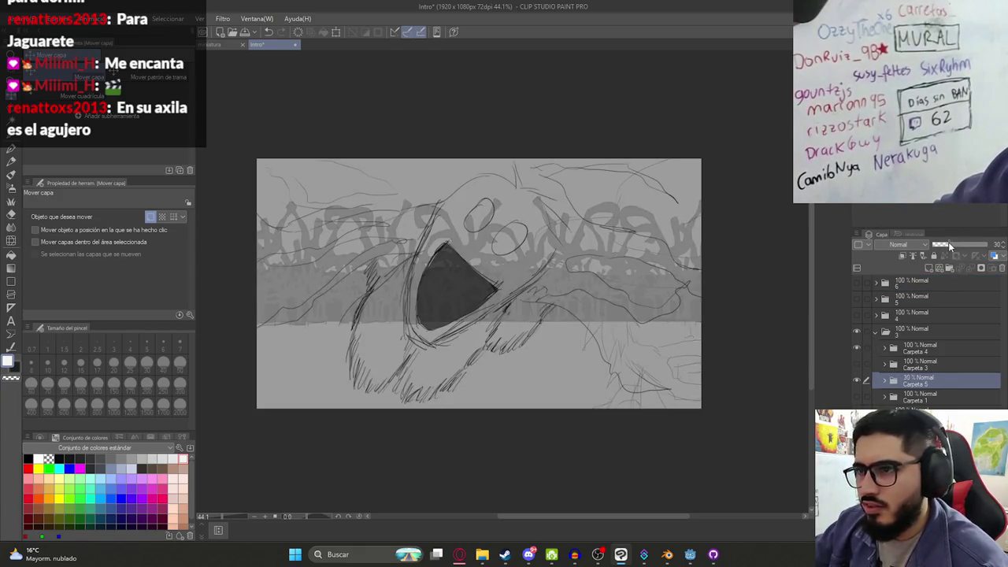
pyautogui.click(858, 332)
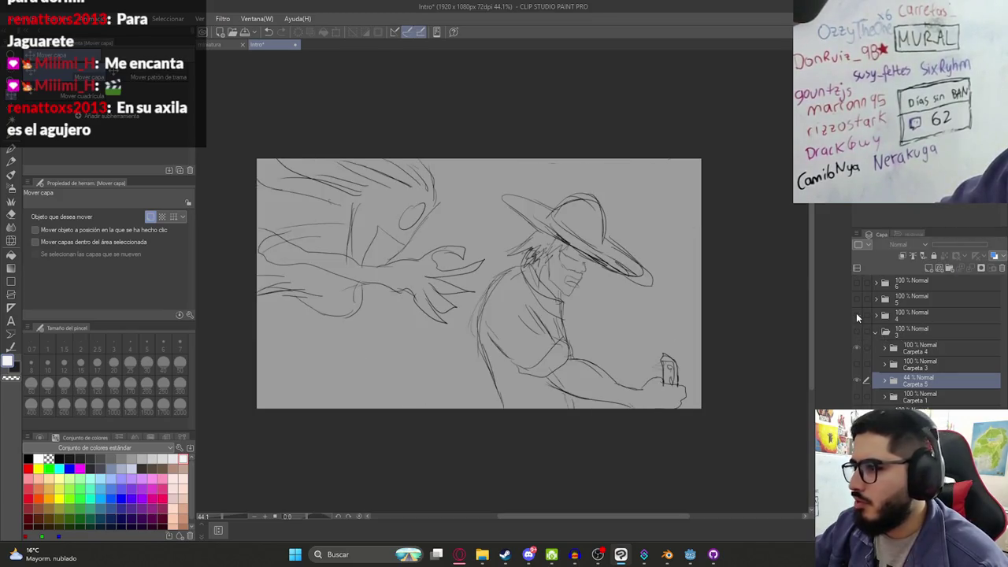
pyautogui.click(858, 316)
pyautogui.click(856, 299)
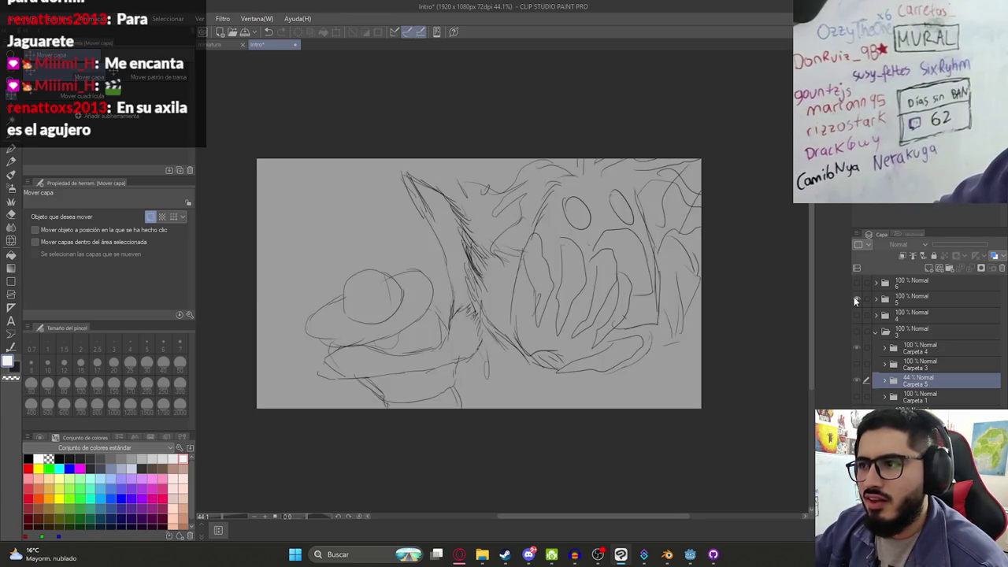
pyautogui.click(857, 299)
pyautogui.click(856, 283)
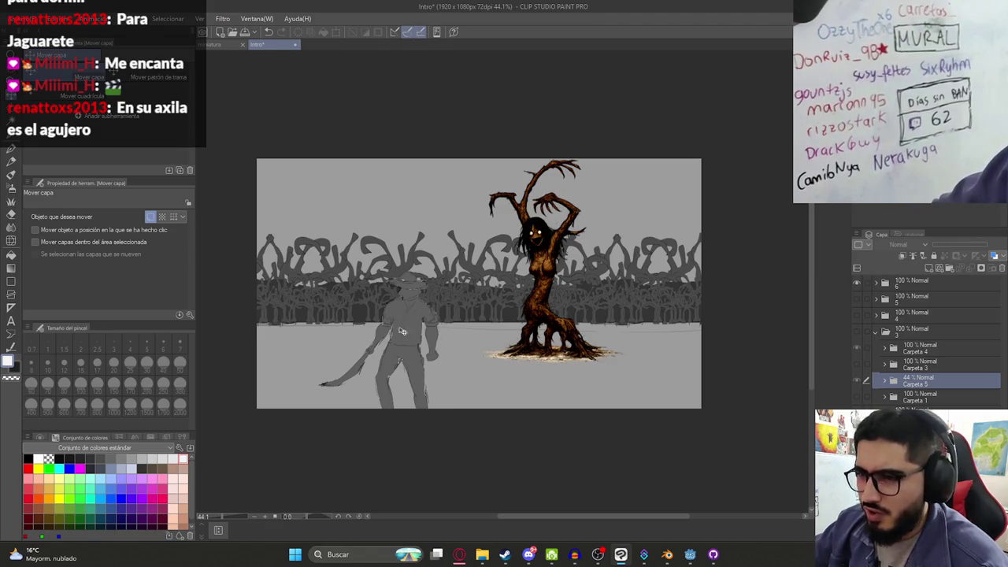
pyautogui.click(885, 286)
pyautogui.click(929, 299)
pyautogui.hotkey('ctrl', 't')
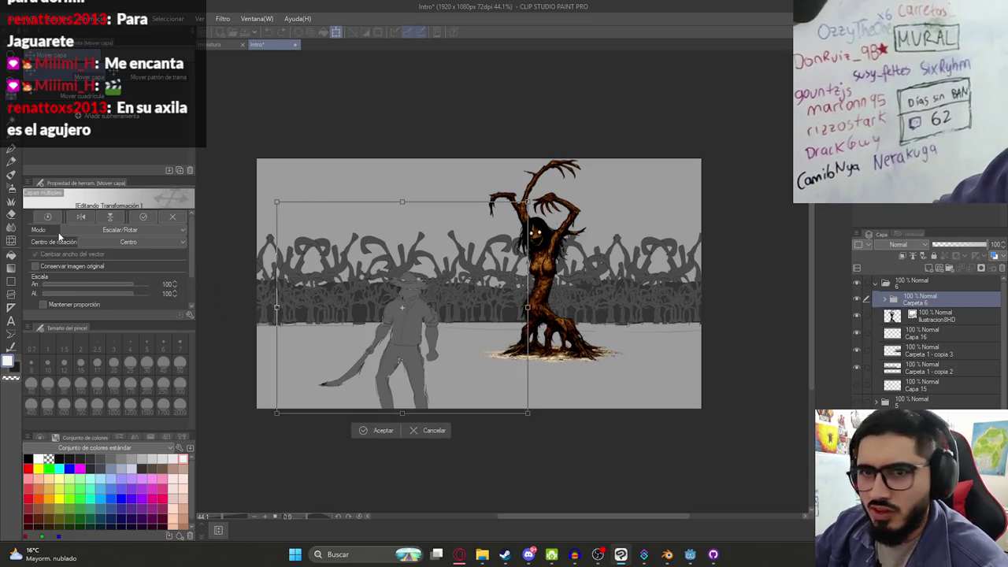
pyautogui.click(95, 219)
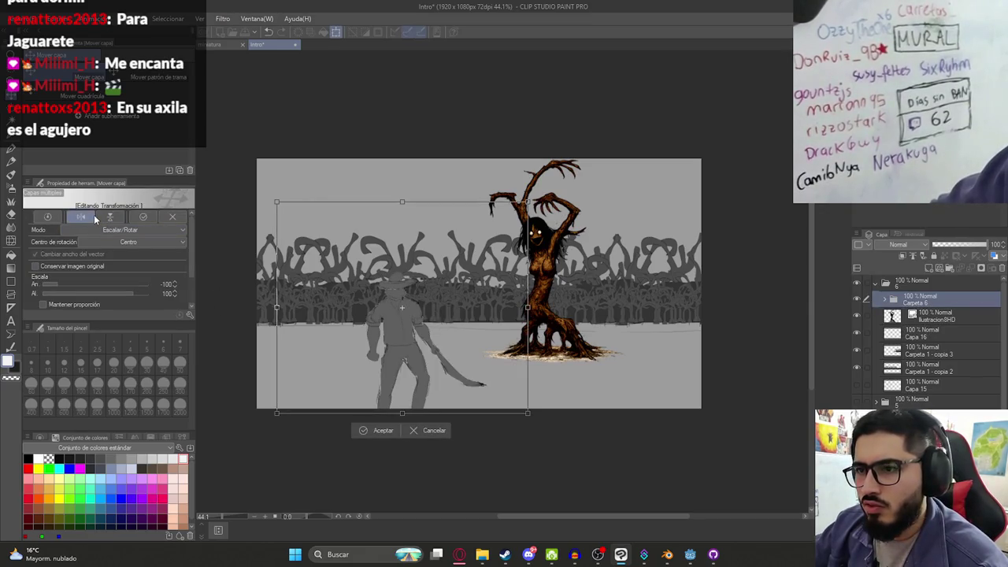
pyautogui.press('Return')
pyautogui.scroll(2, 442, 311)
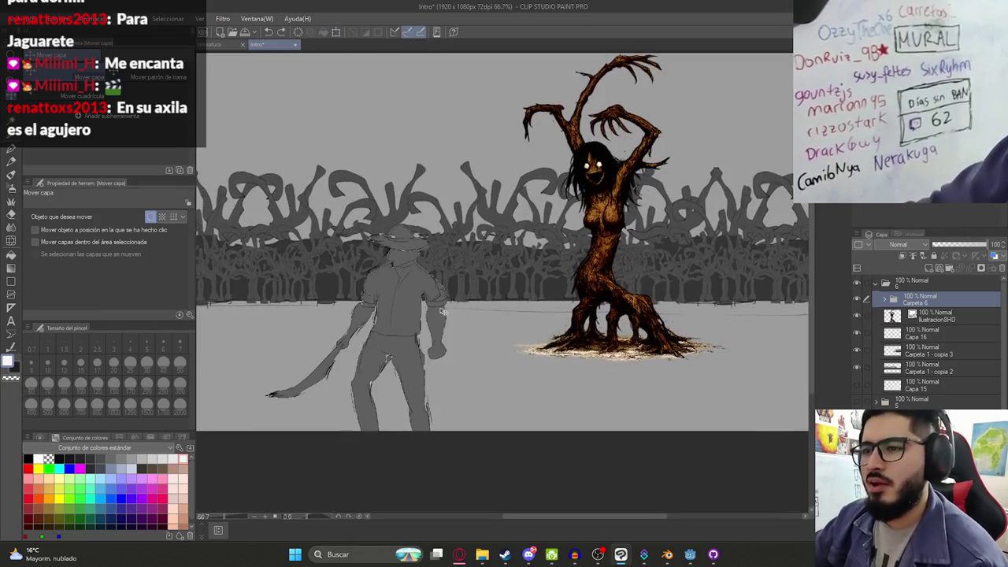
pyautogui.scroll(-2, 600, 334)
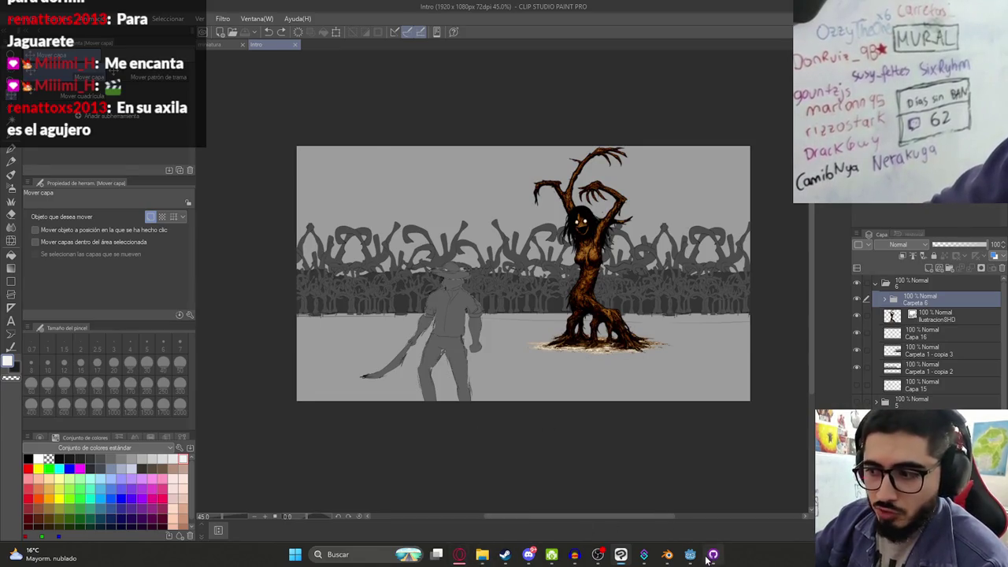
pyautogui.click(712, 555)
pyautogui.click(713, 555)
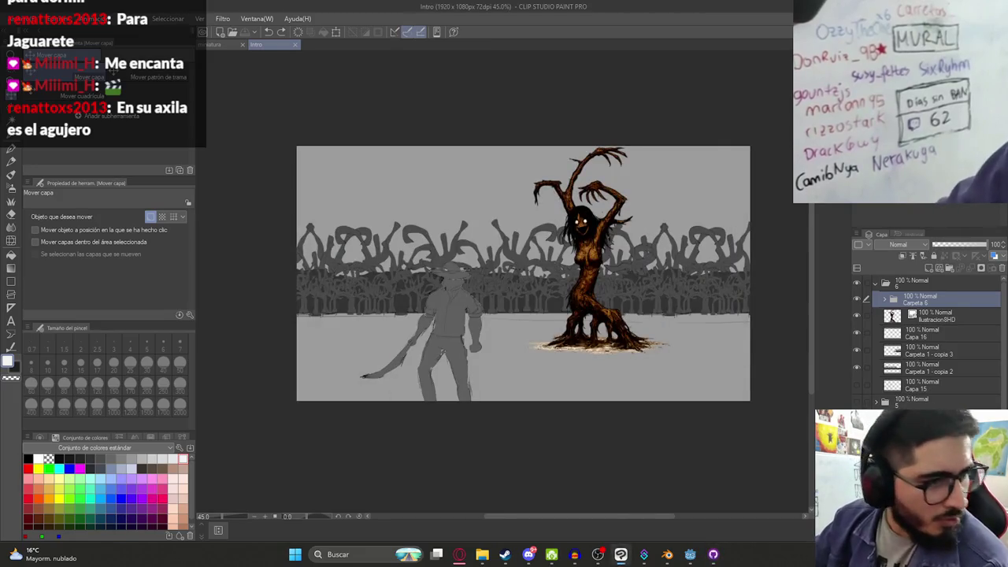